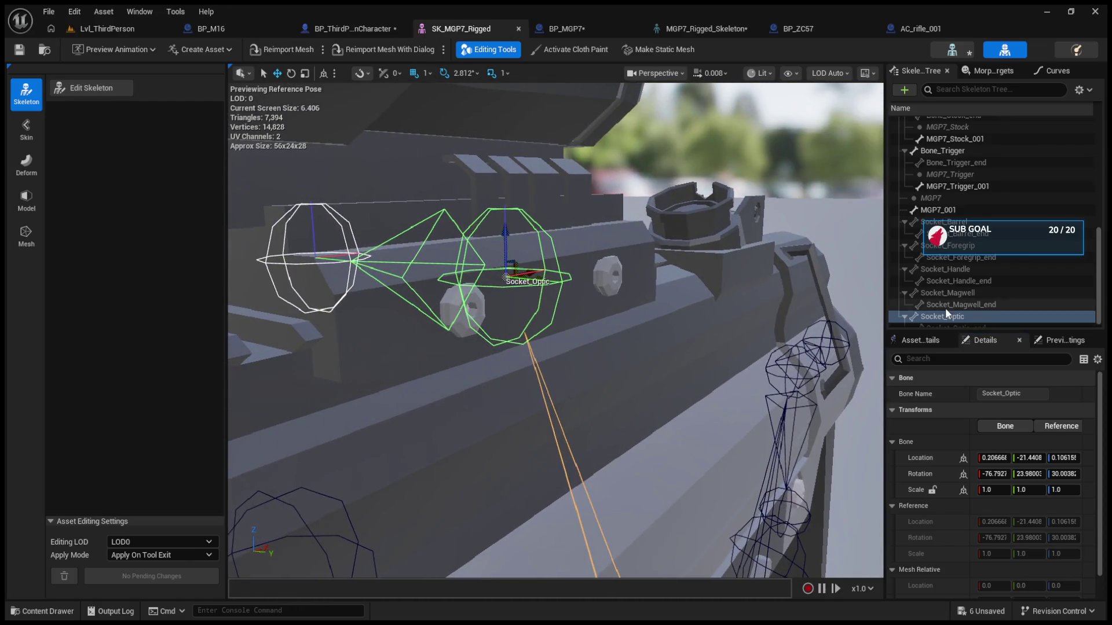
Step: Zoom in on the optic and select Socket_Optic to read its rotation
scroll(945, 308, up, 5)
drag(596, 289, 541, 283)
scroll(930, 295, up, 6)
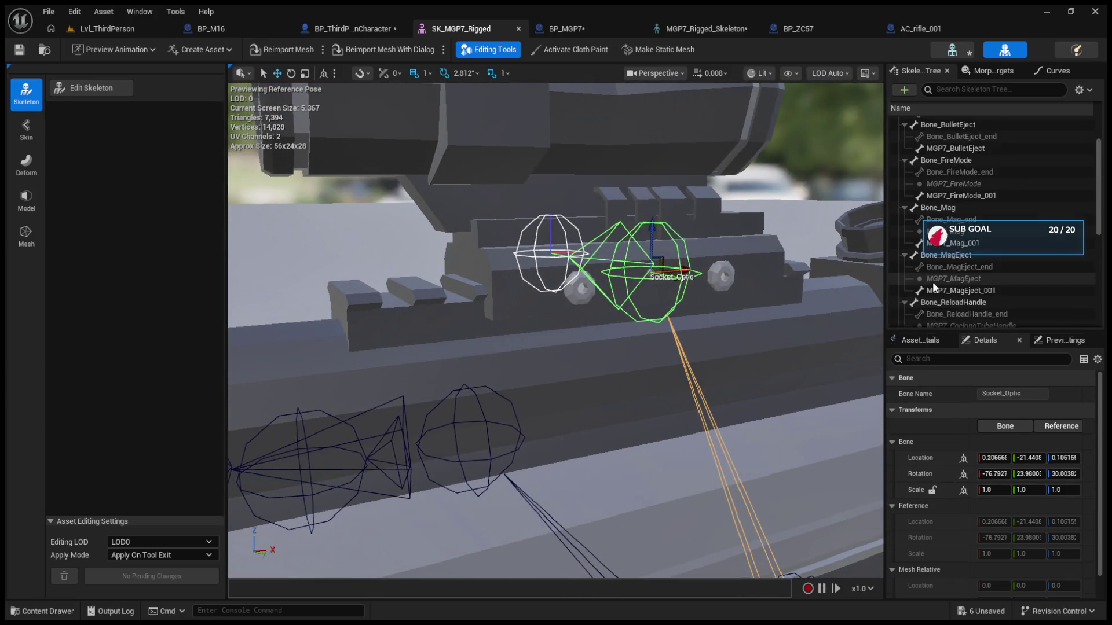
click(947, 159)
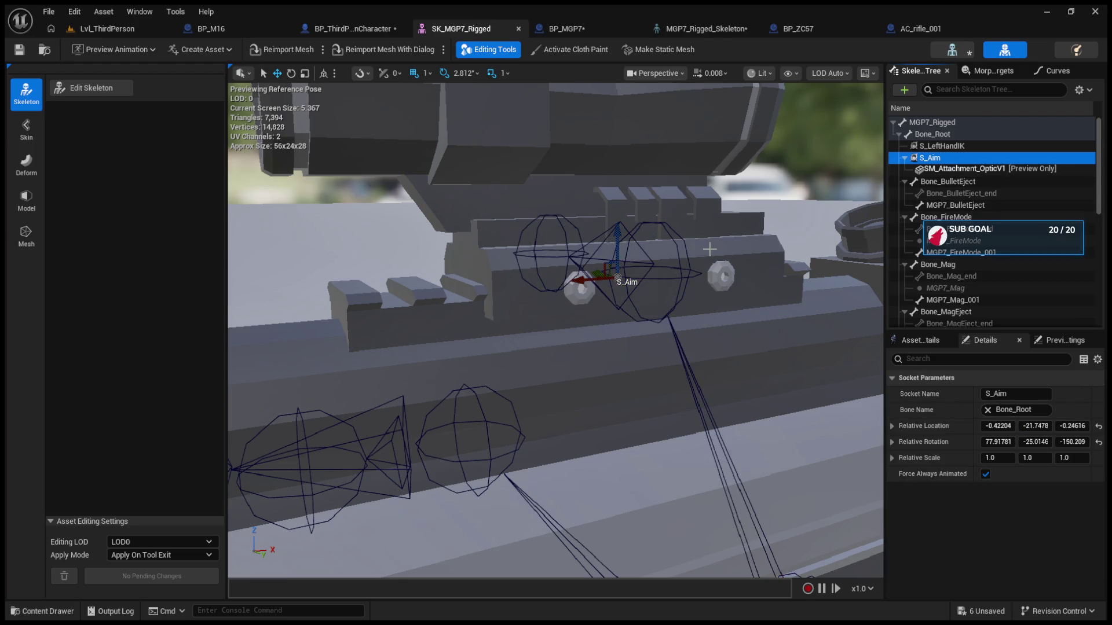
click(677, 274)
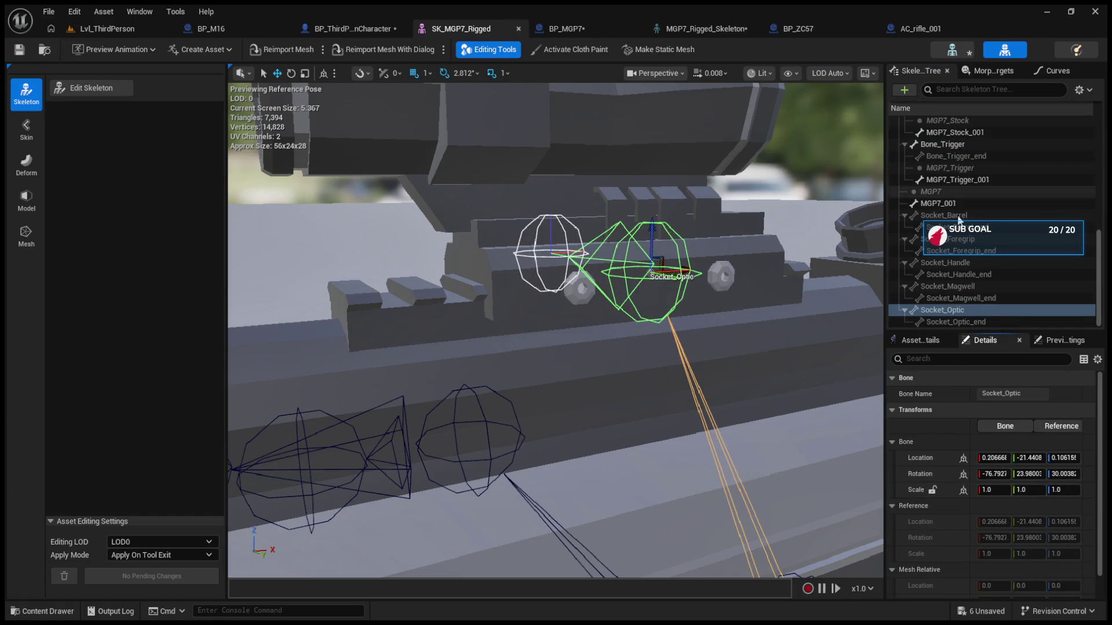
Step: Paste Socket_Optic's rotation into S_Aim's Relative Rotation
scroll(960, 223, up, 5)
scroll(960, 222, up, 5)
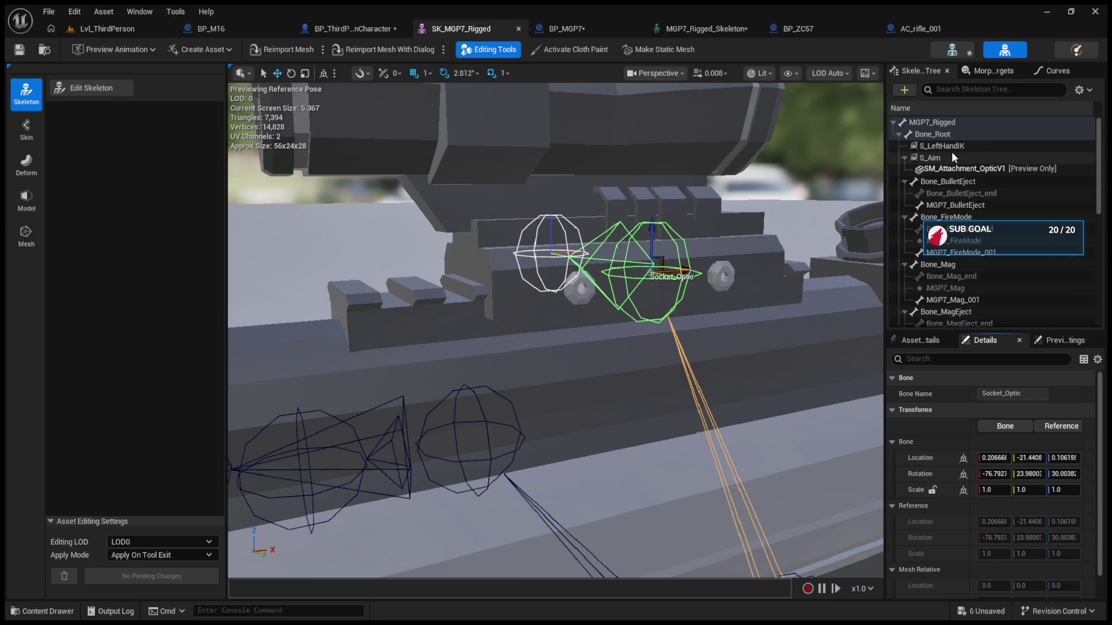
click(951, 156)
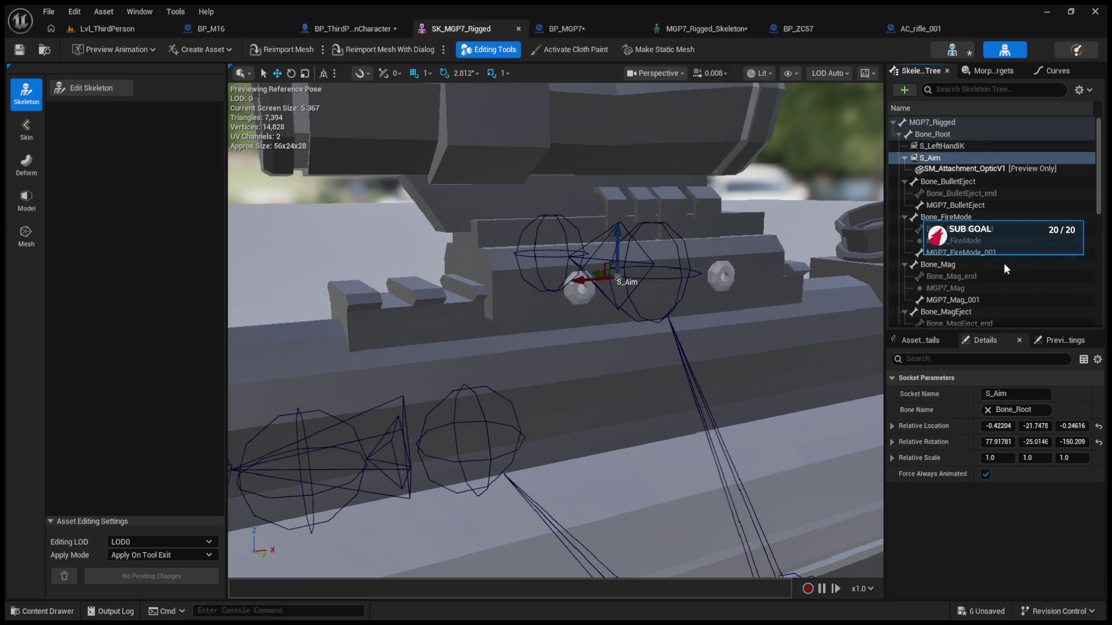
click(1007, 158)
click(958, 441)
key(ctrl+v)
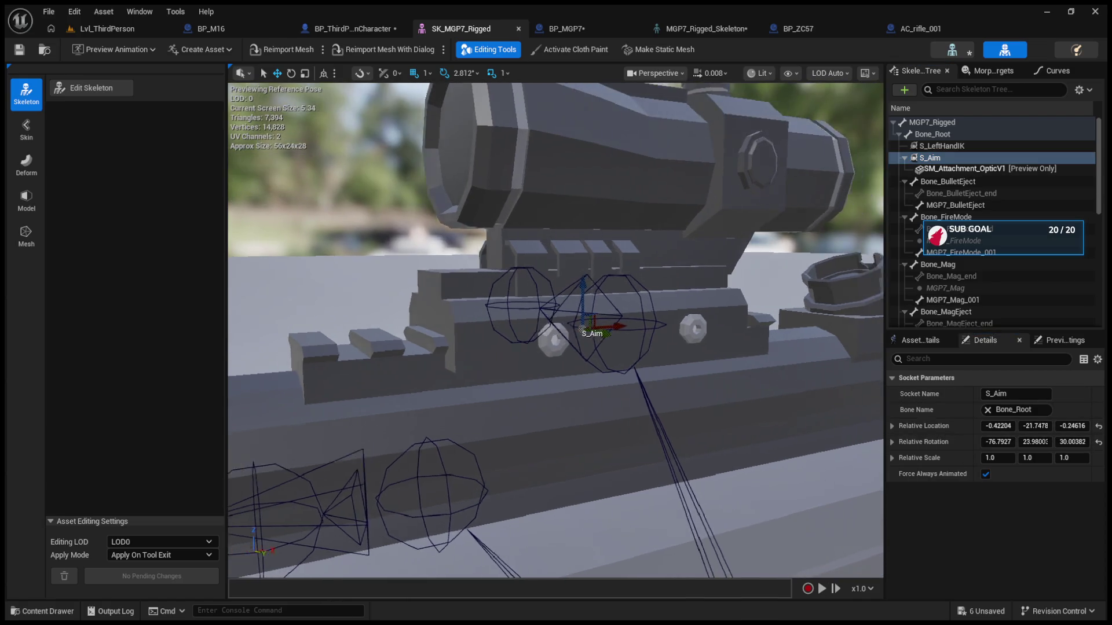
Step: Rotate S_Aim 180° so it runs along the rifle, ending at 76.79, -23.98, -149.996
drag(556, 330, 487, 318)
mouse_move(618, 314)
mouse_down()
mouse_move(614, 324)
mouse_move(664, 328)
mouse_move(652, 347)
mouse_move(532, 325)
mouse_up()
key(e)
click(700, 327)
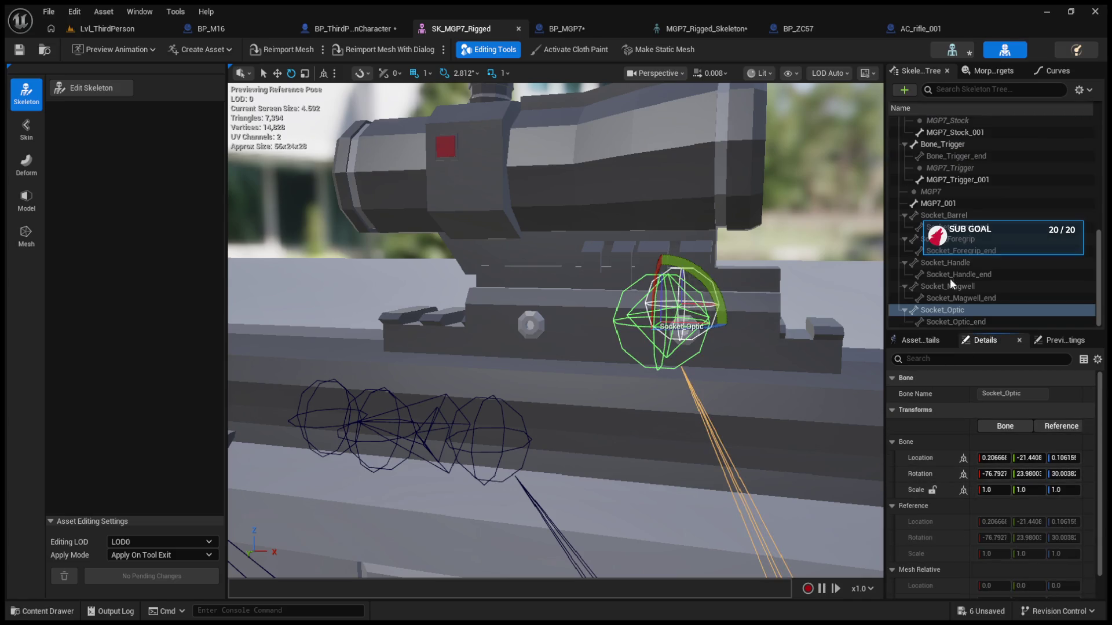
Step: Move S_Aim to the optic's location (0.206668, -21.4408, 0.106168) and play Lvl_ThirdPerson
scroll(953, 190, up, 5)
scroll(953, 190, up, 2)
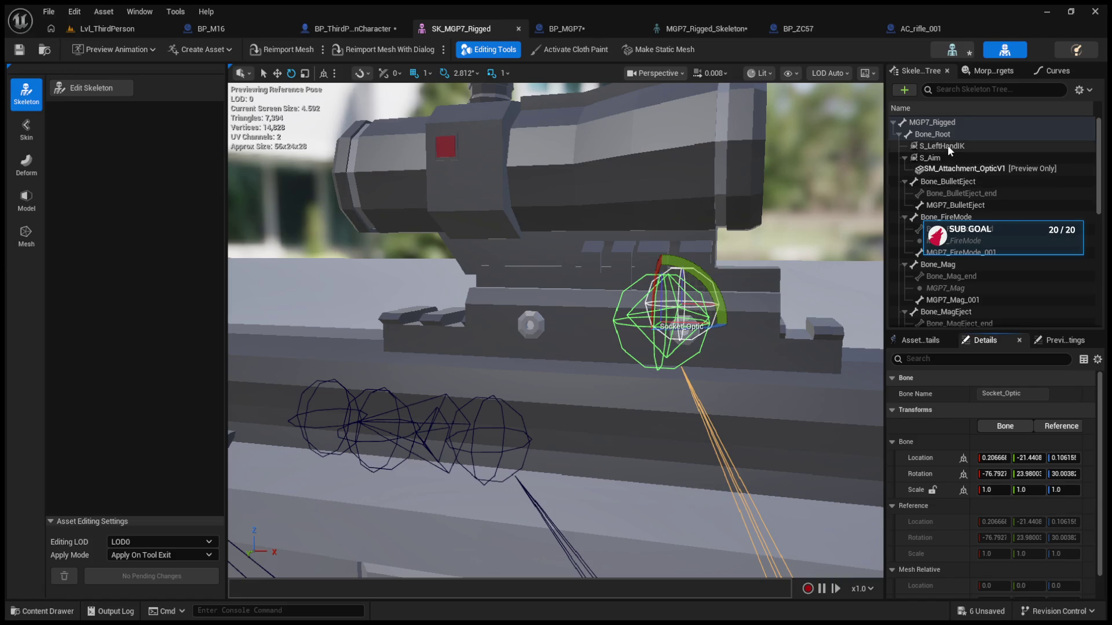
click(947, 156)
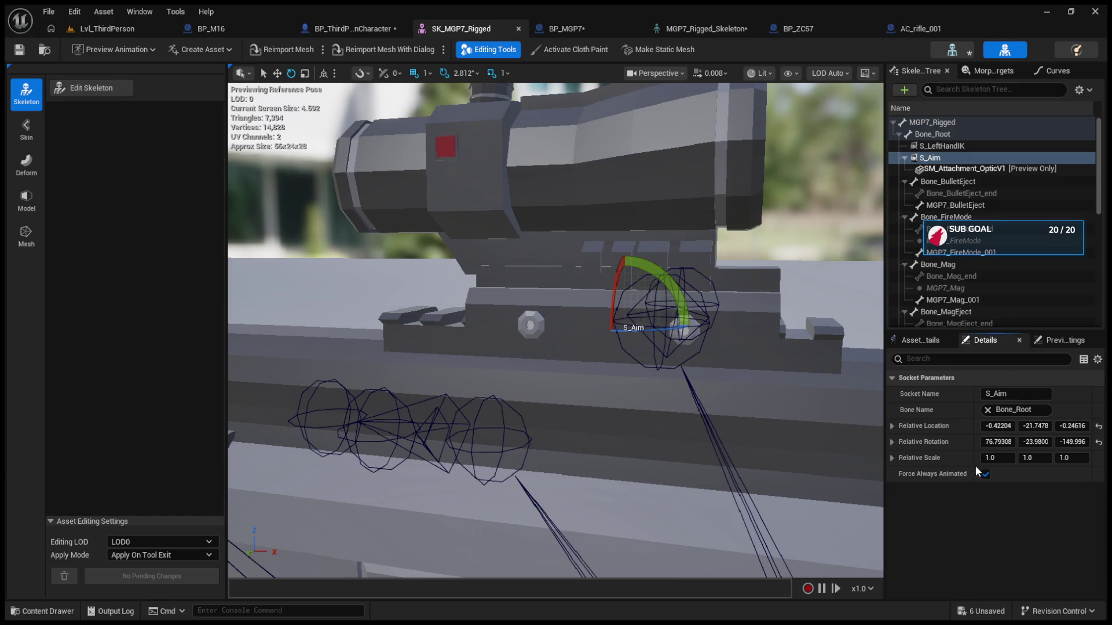
key(ctrl+z)
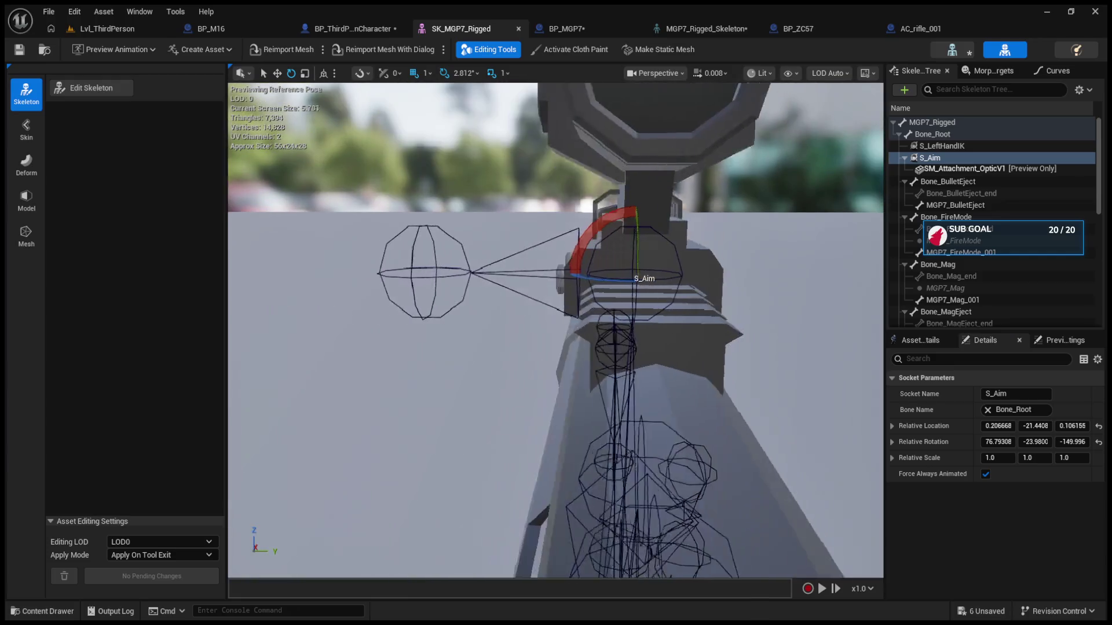
click(118, 32)
key(alt+p)
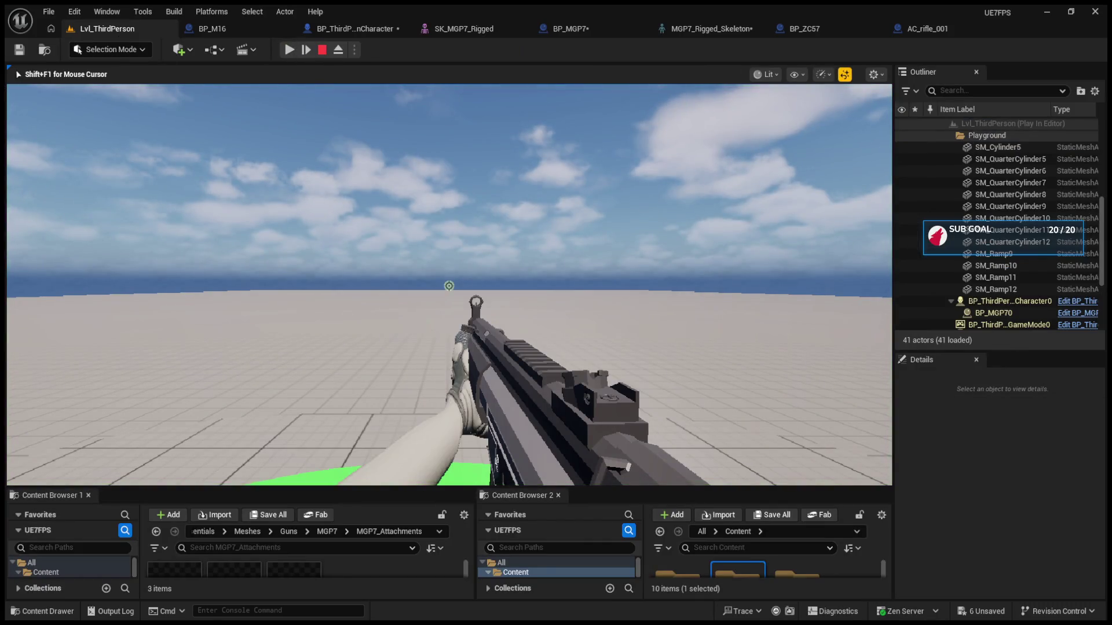
Step: Restart Play In Editor, eject with F8 and select the BP_MGP70 rifle actor
key(Escape)
click(289, 49)
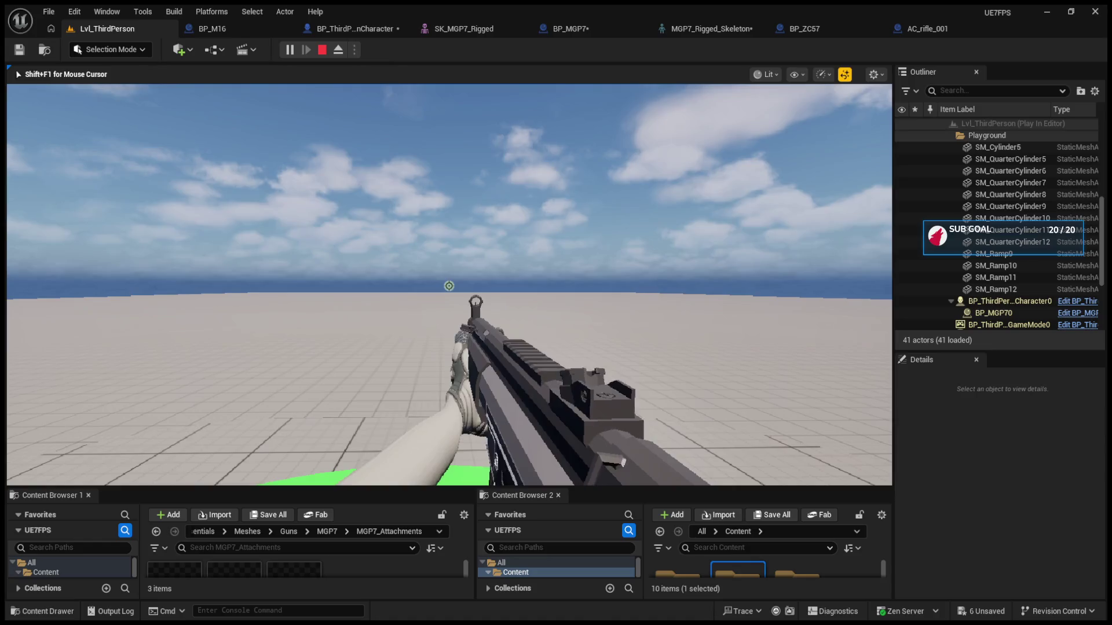
key(F8)
click(549, 401)
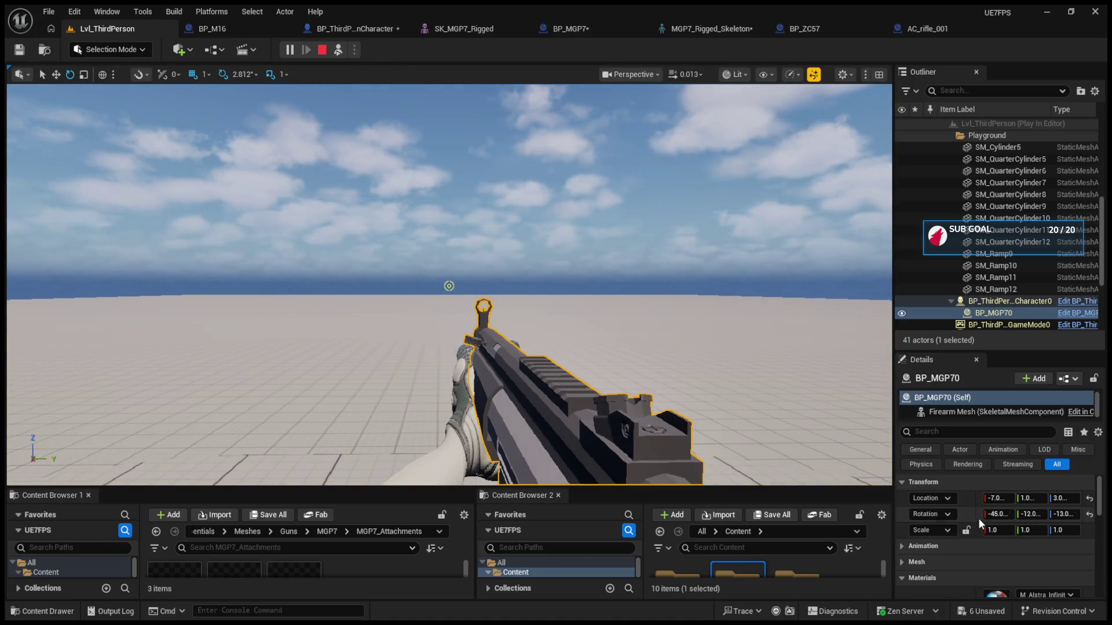
Step: Set the rifle's location X to -6, try Z 1 then settle on Z 3, and repossess the player
click(996, 499)
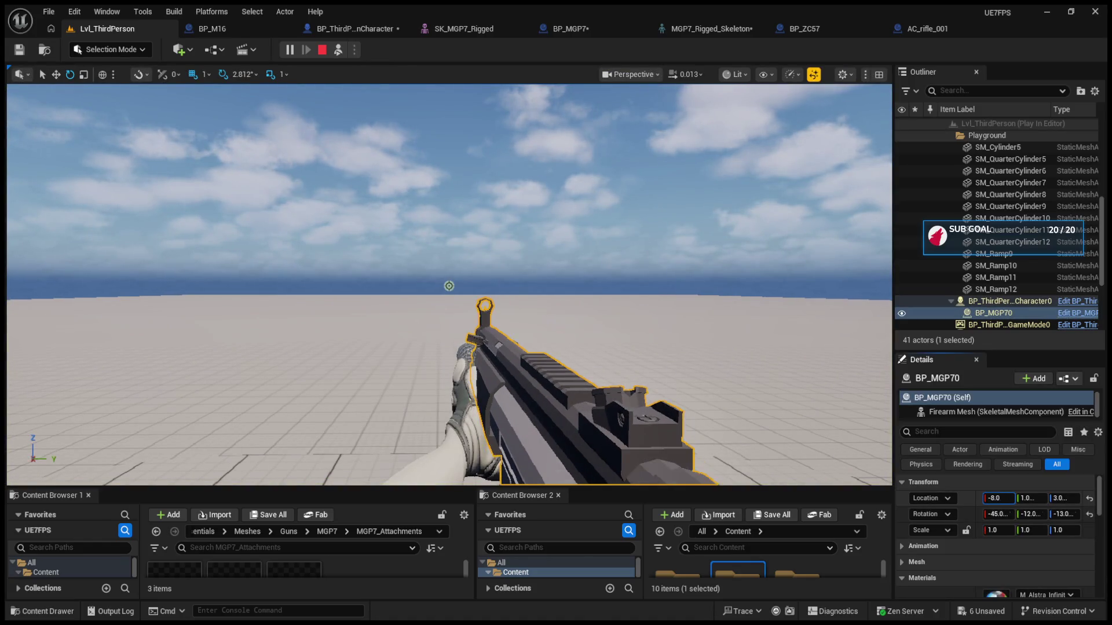
drag(996, 499, 997, 500)
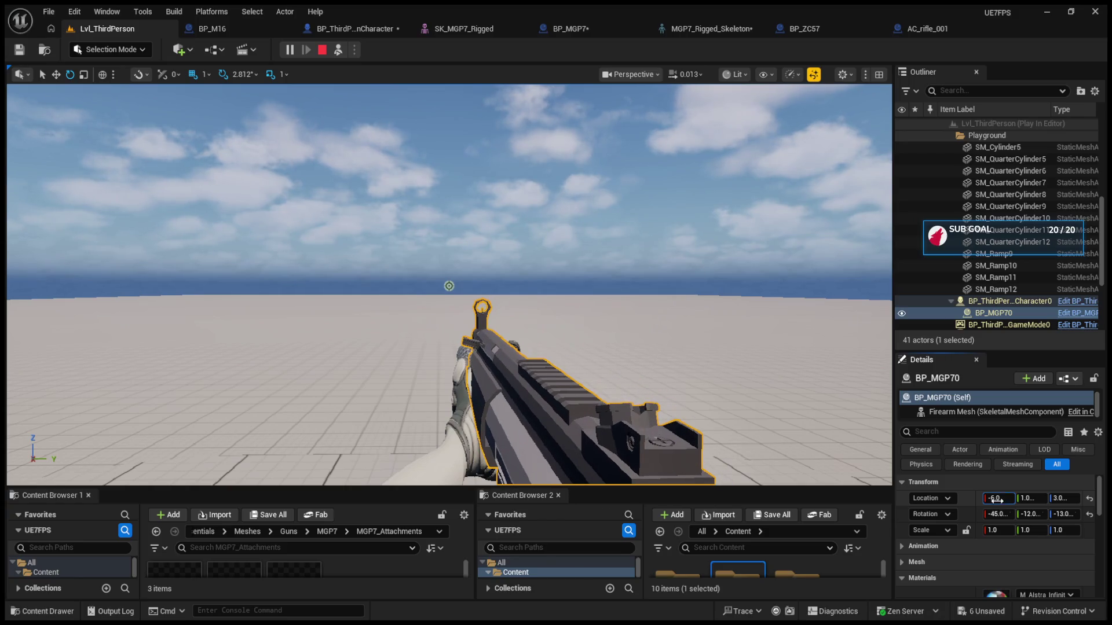
click(1030, 500)
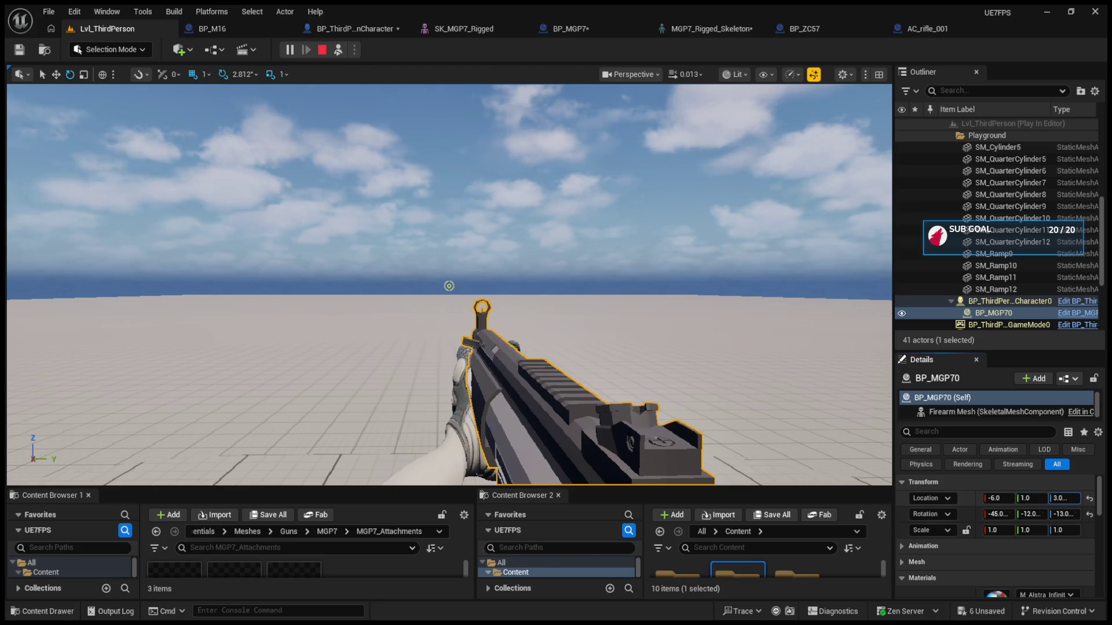
text(1)
key(Return)
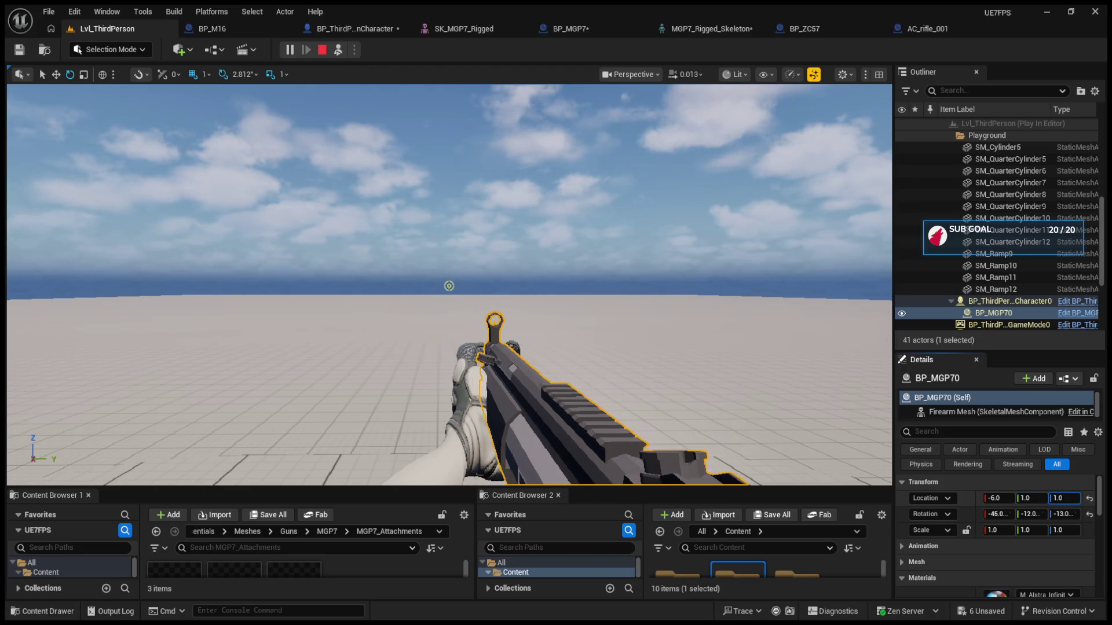
text(3)
key(Return)
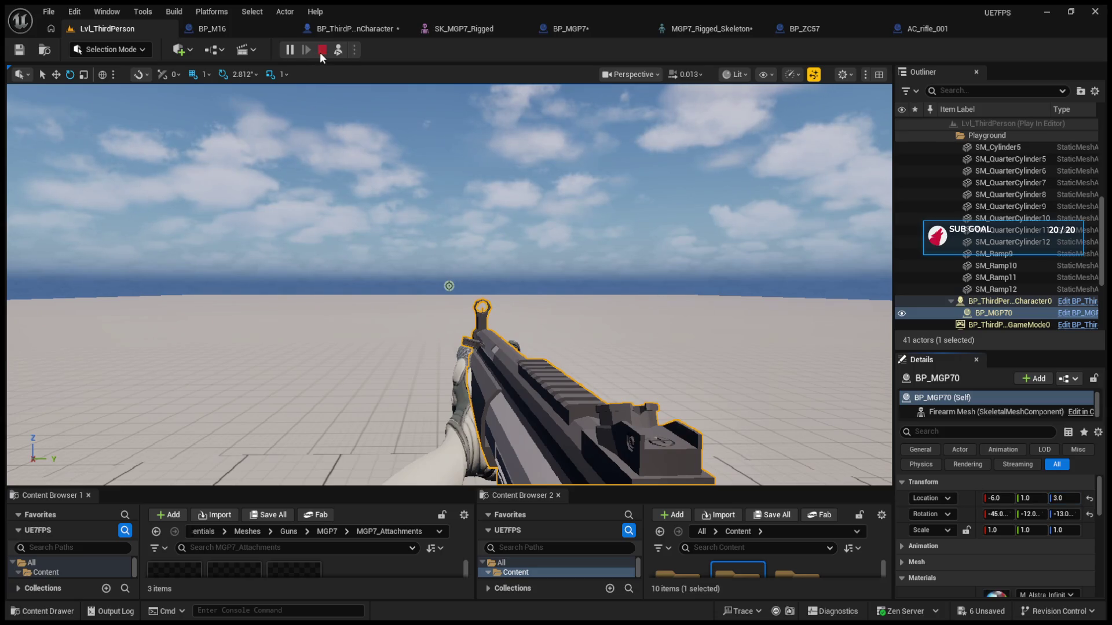
click(339, 50)
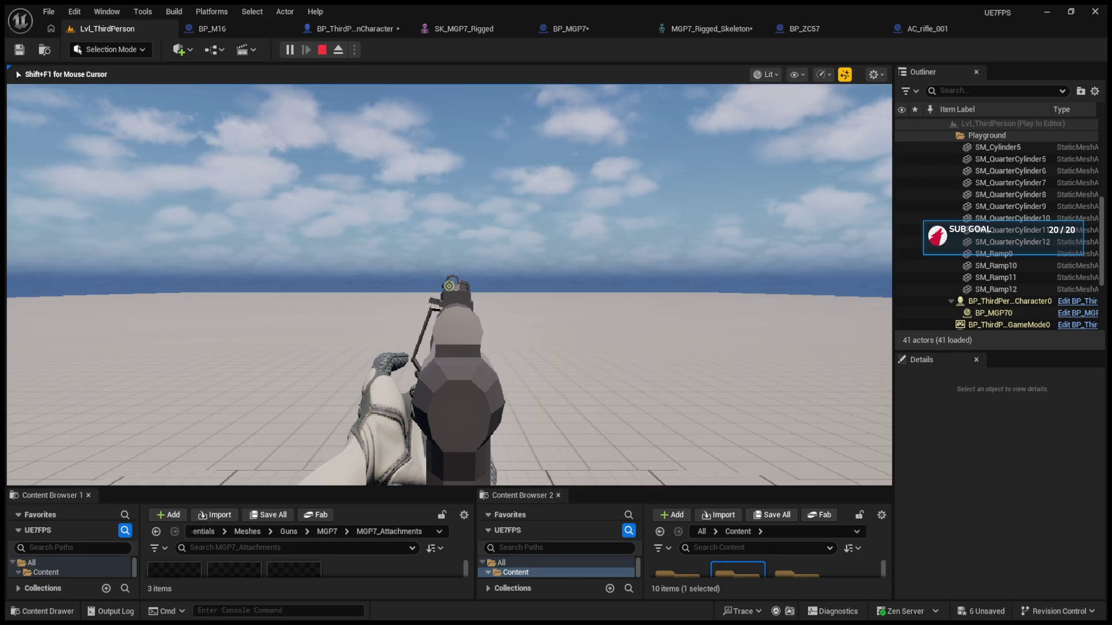
Step: Eject from play and inspect the rifle's optic in the SK_MGP7_Rigged mesh editor
key(F8)
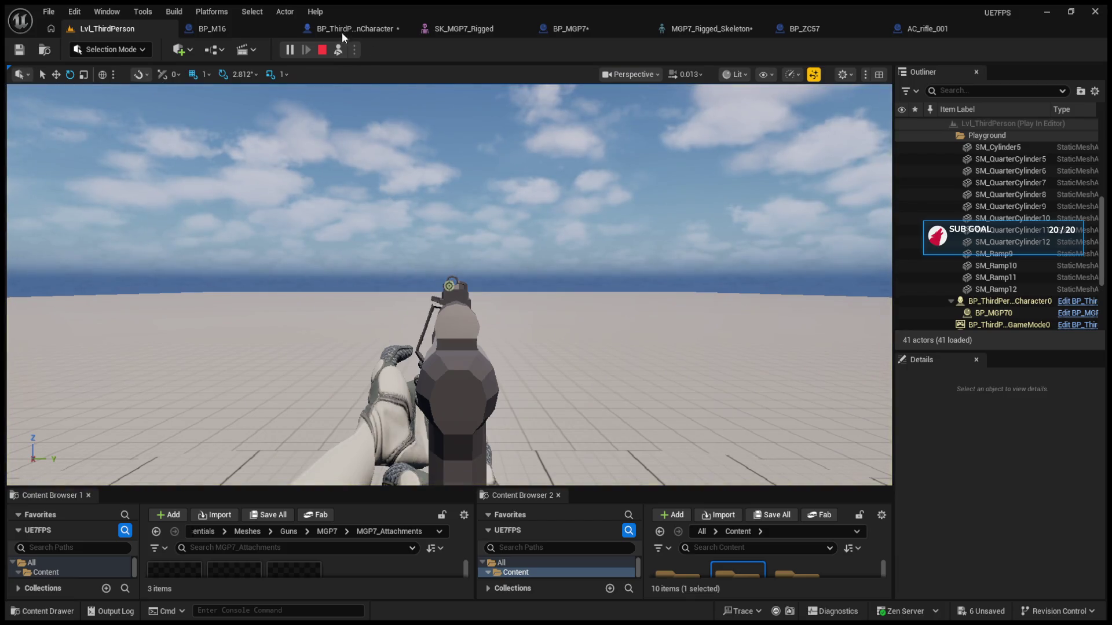
click(555, 31)
click(475, 26)
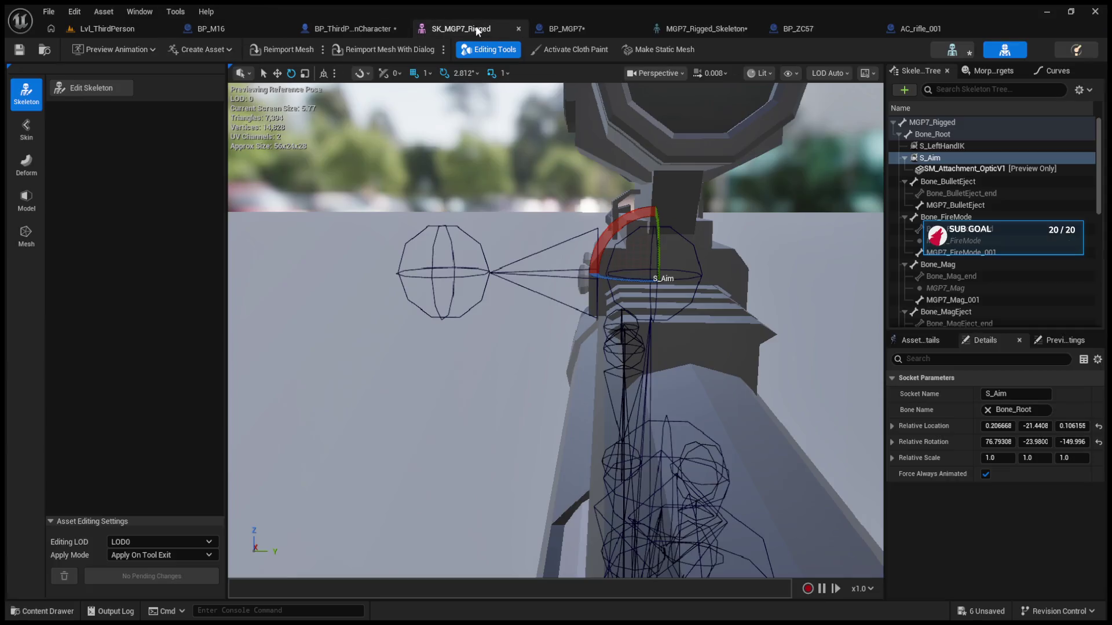
mouse_move(647, 228)
mouse_down()
mouse_move(548, 229)
mouse_move(563, 227)
mouse_up()
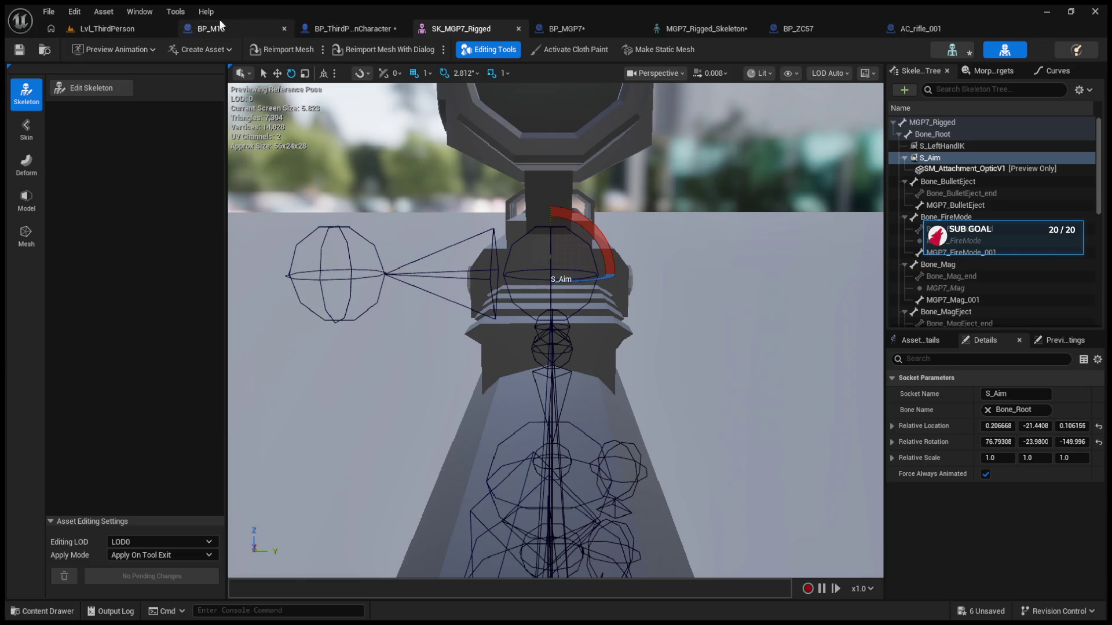
Step: Restart the Lvl_ThirdPerson play session, eject, and bring up the MGP7_Rigged_Skeleton editor
click(102, 31)
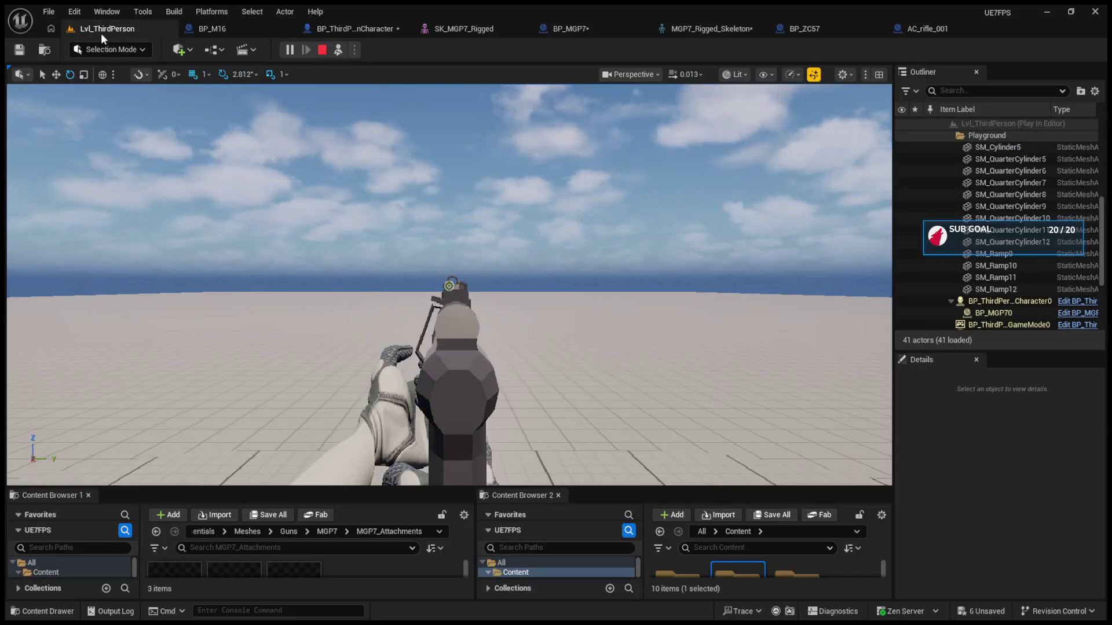
click(322, 51)
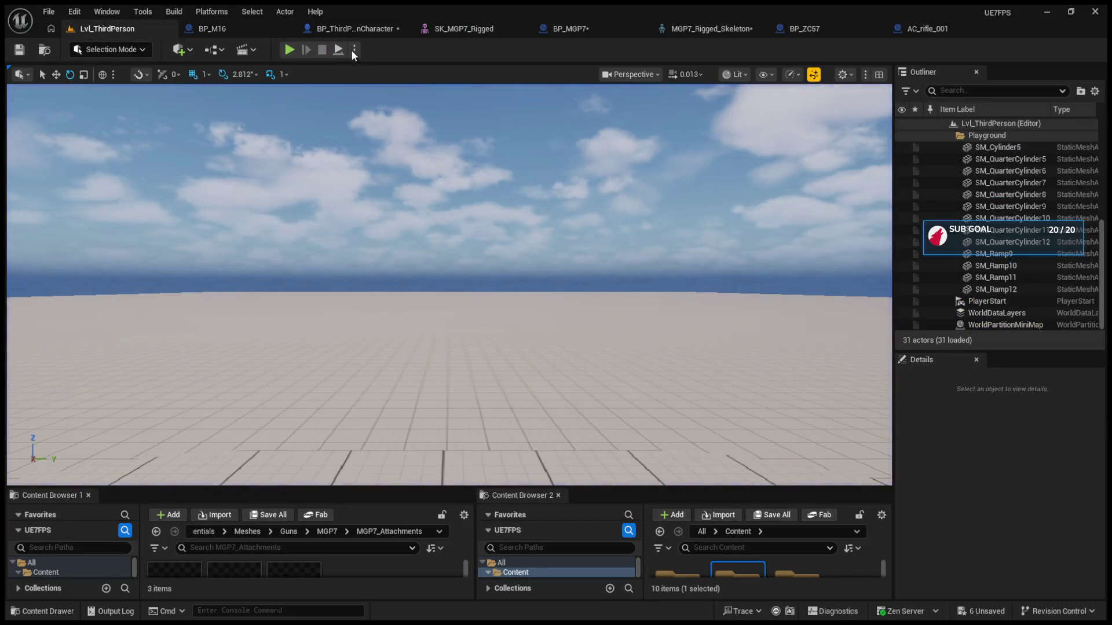
click(288, 50)
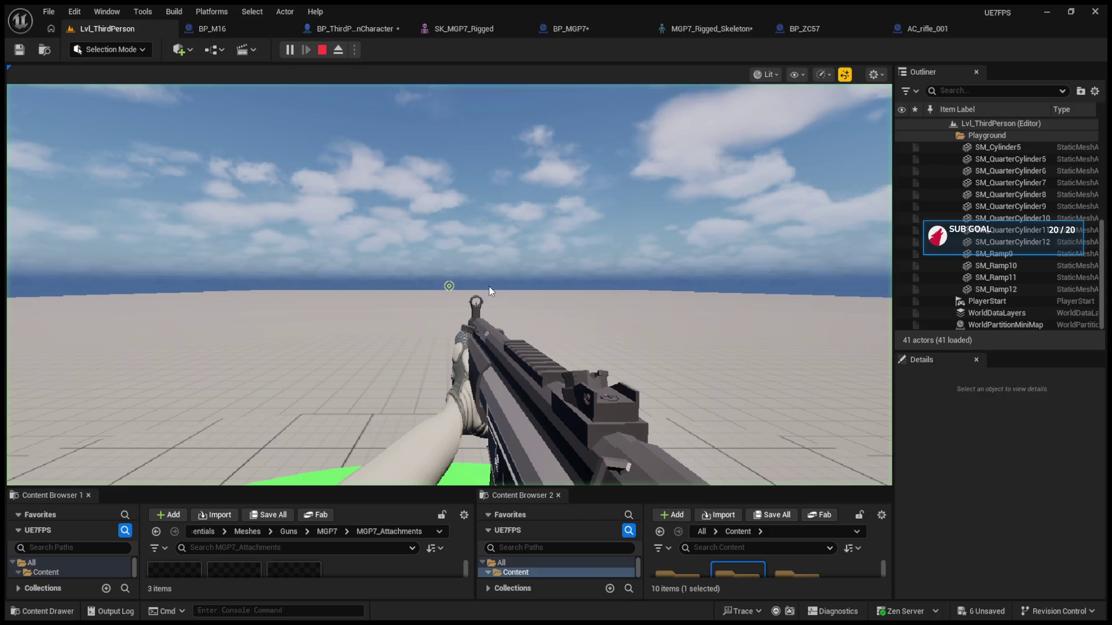
key(F8)
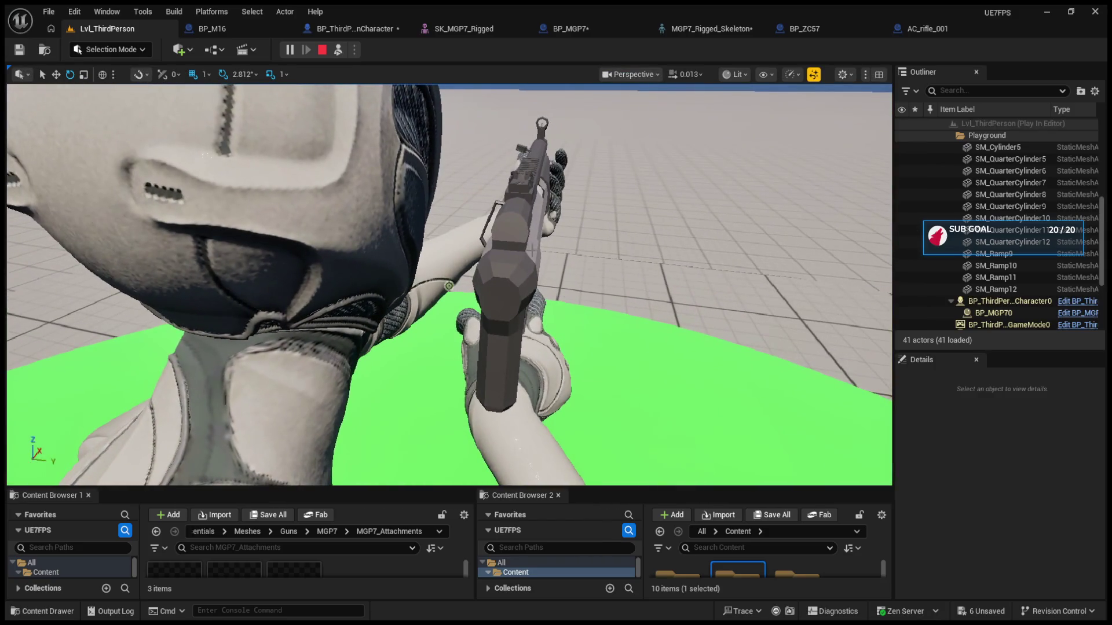
click(691, 35)
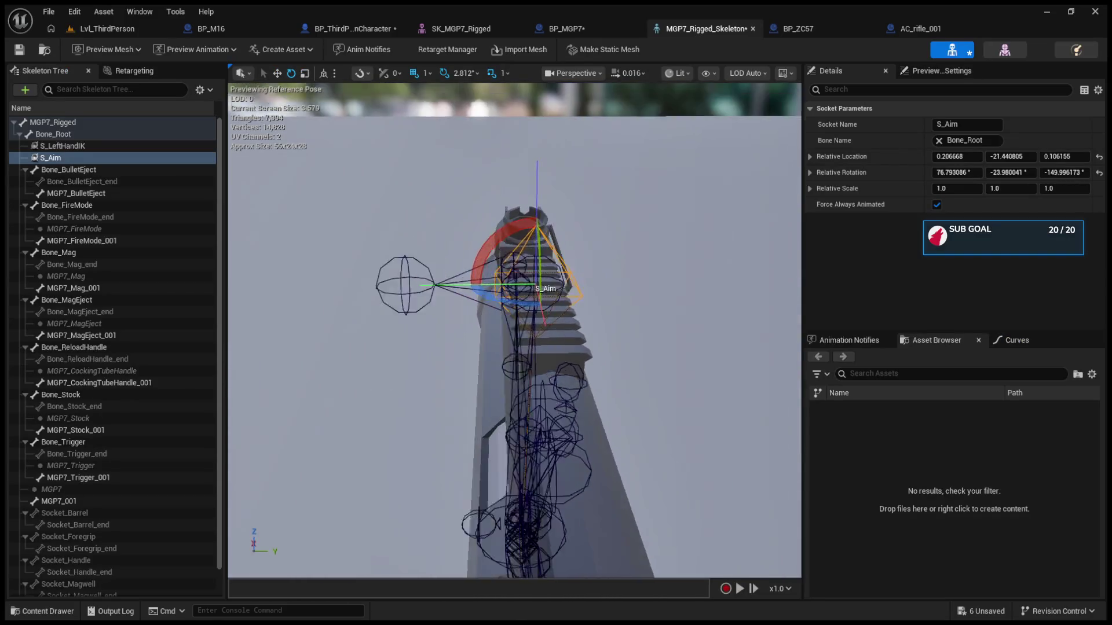
Step: Try S_Aim rotation and location tweaks, undoing most, then go back to the running Lvl_ThirdPerson session
key(w)
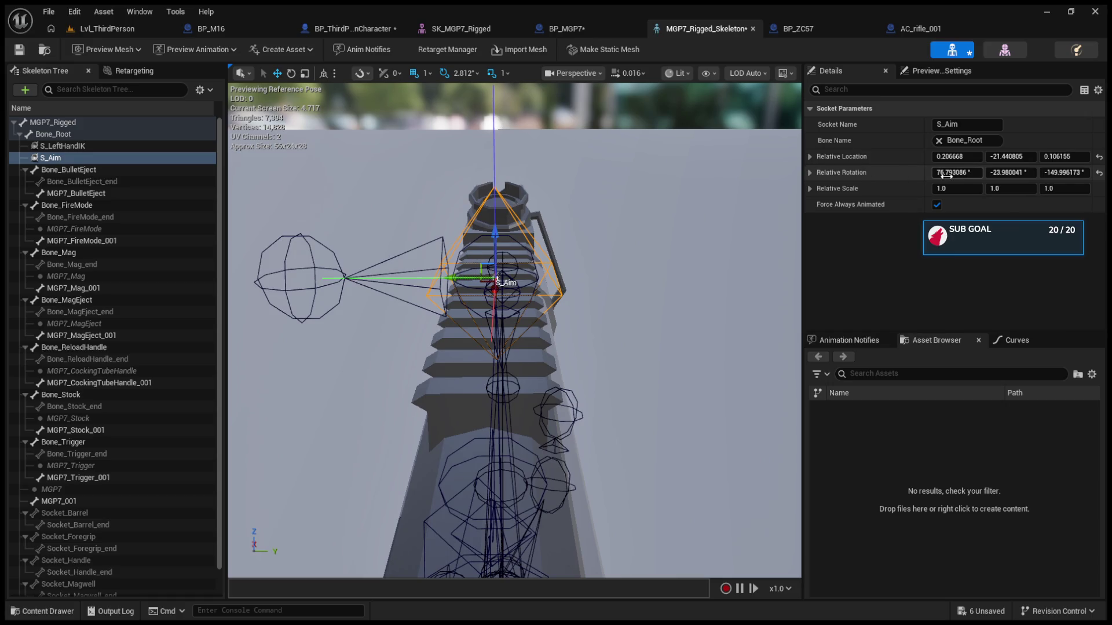
drag(946, 175, 947, 175)
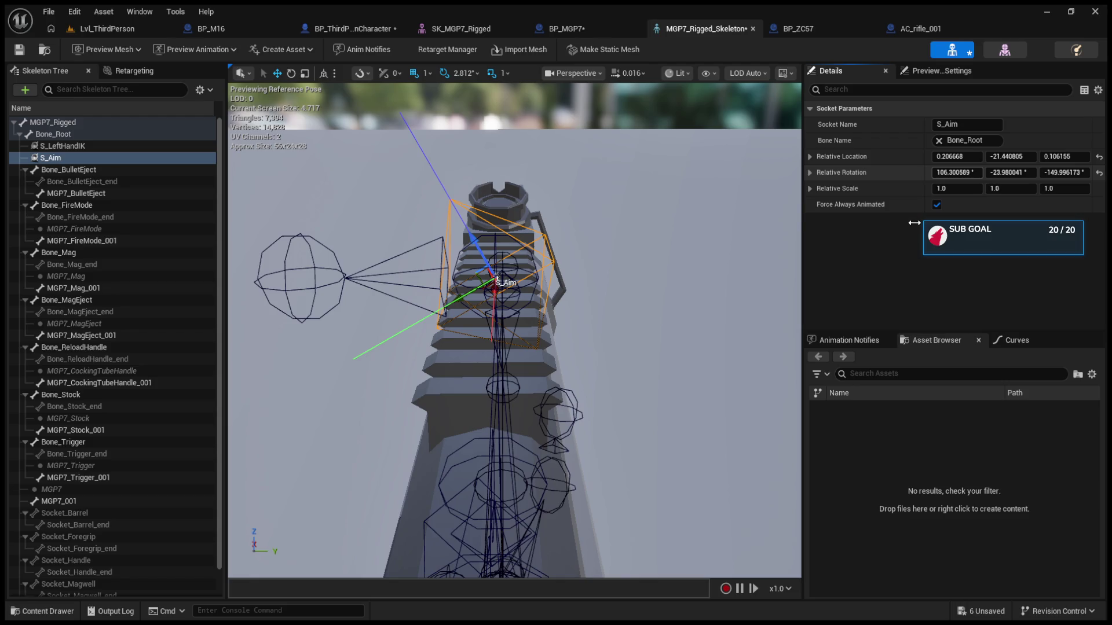
key(ctrl+z)
drag(1007, 172, 1011, 172)
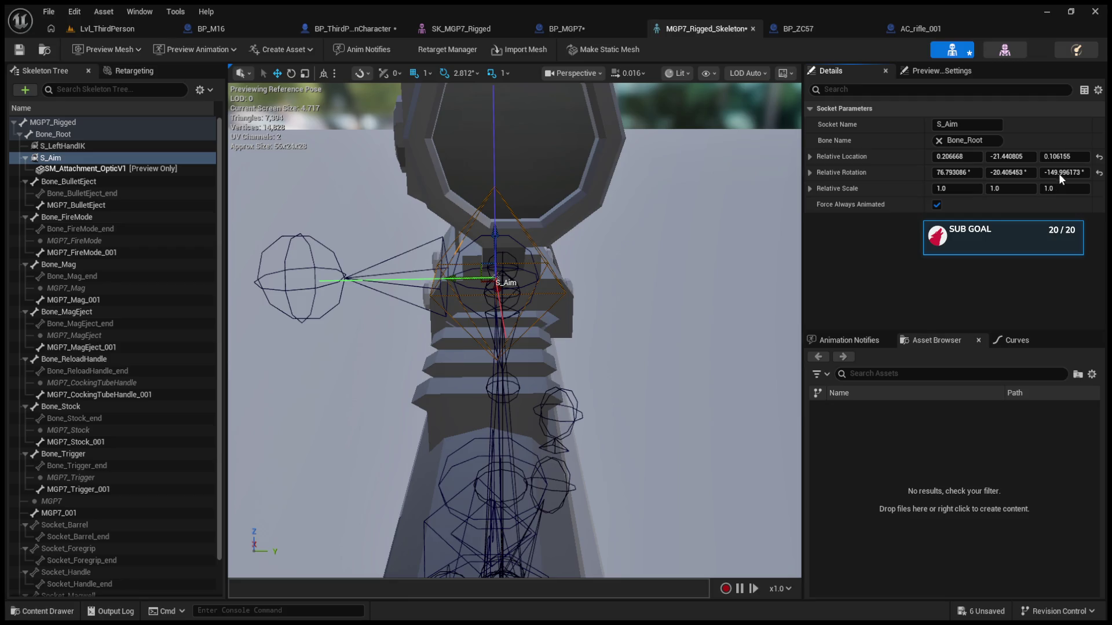
drag(1058, 172, 1068, 172)
key(ctrl+z)
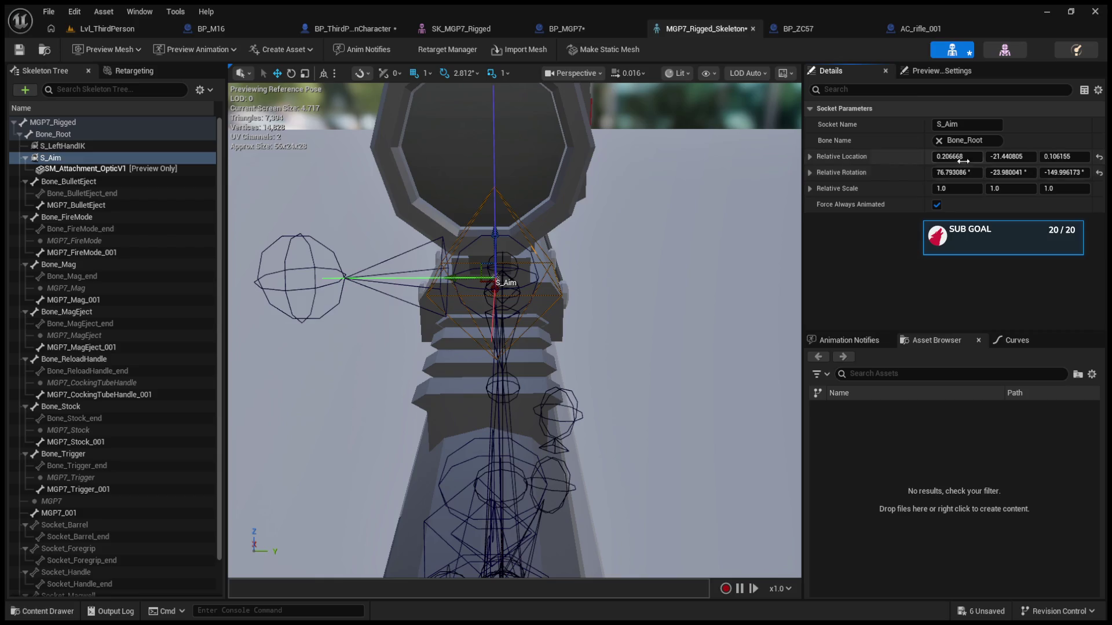
mouse_move(957, 156)
mouse_down()
mouse_move(977, 165)
mouse_move(1070, 156)
mouse_up()
key(ctrl+z)
key(ctrl+z)
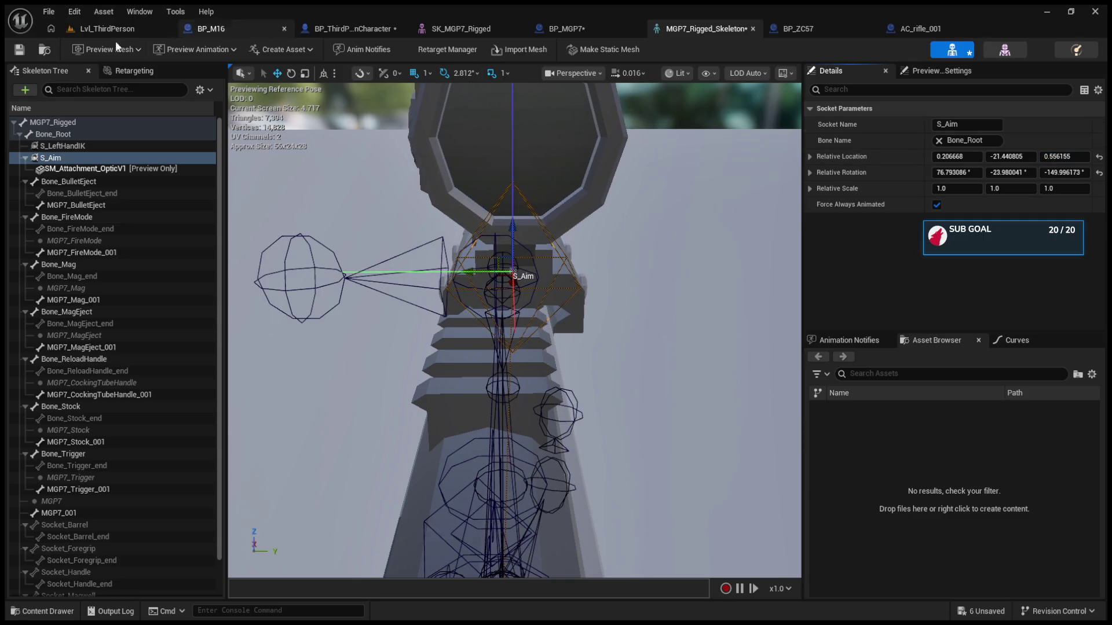
click(114, 29)
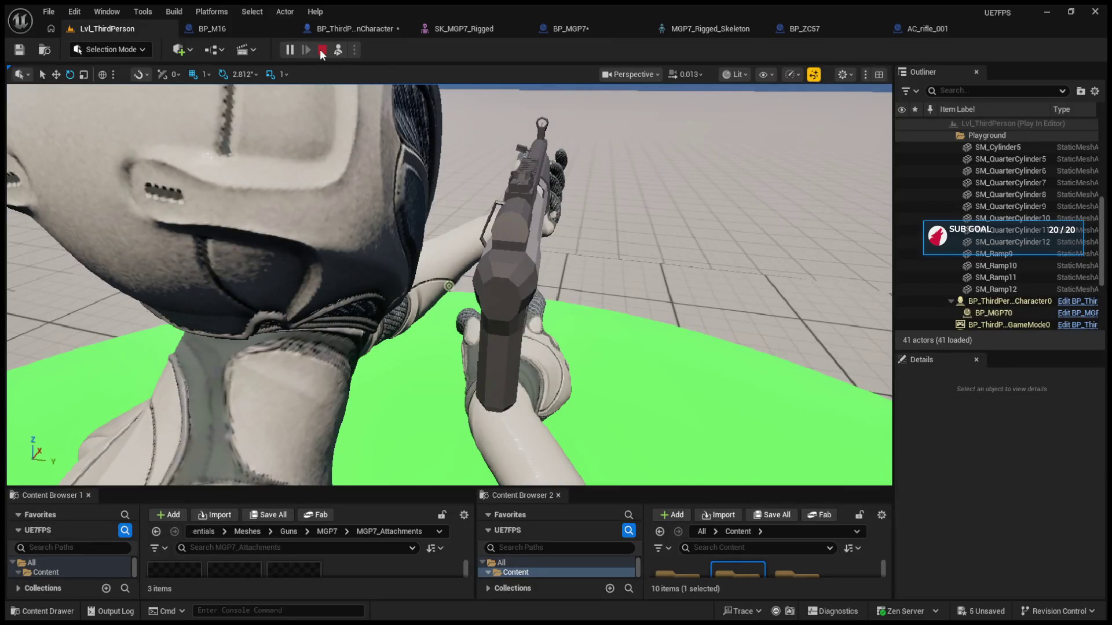
Step: Stop the play test and set S_Aim's Relative Location Z to 0.106155 in SK_MGP7_Rigged
key(F8)
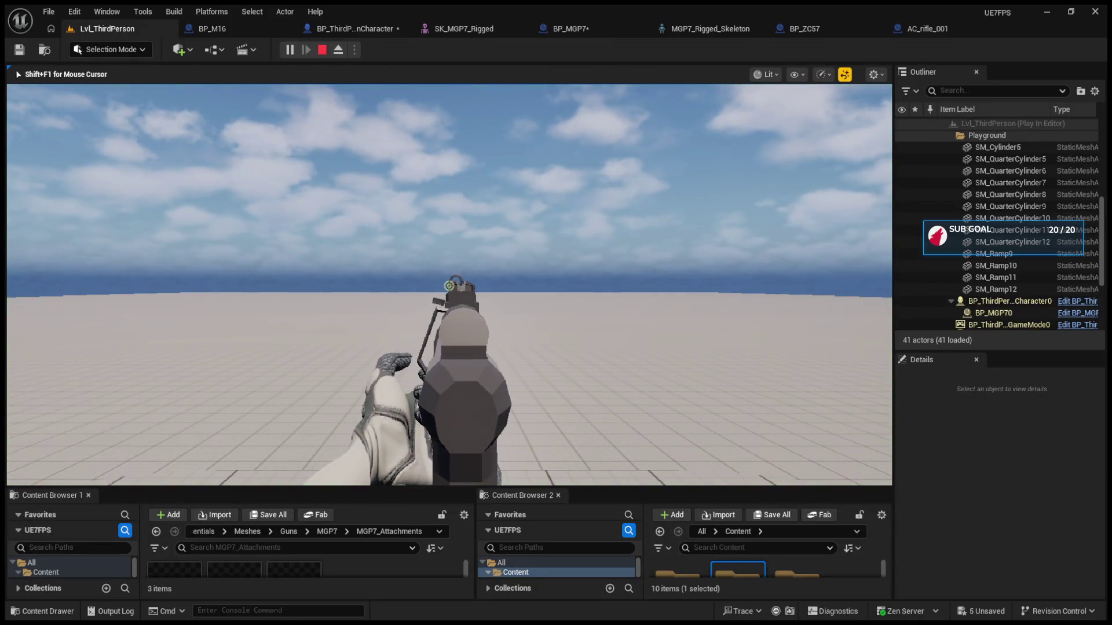
key(Escape)
click(911, 29)
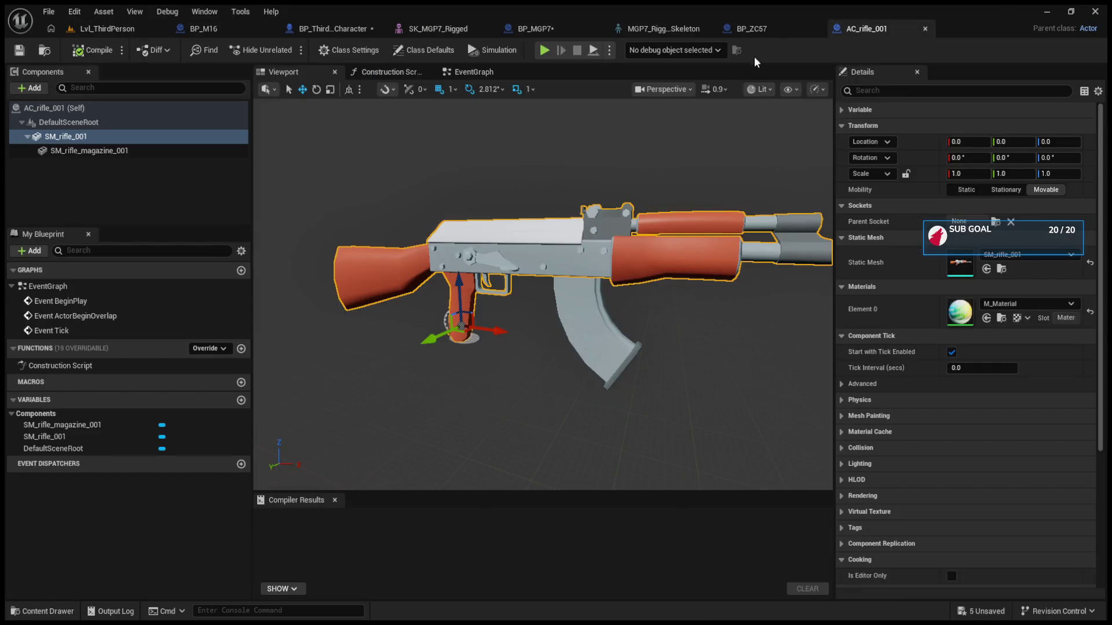
click(753, 30)
click(400, 30)
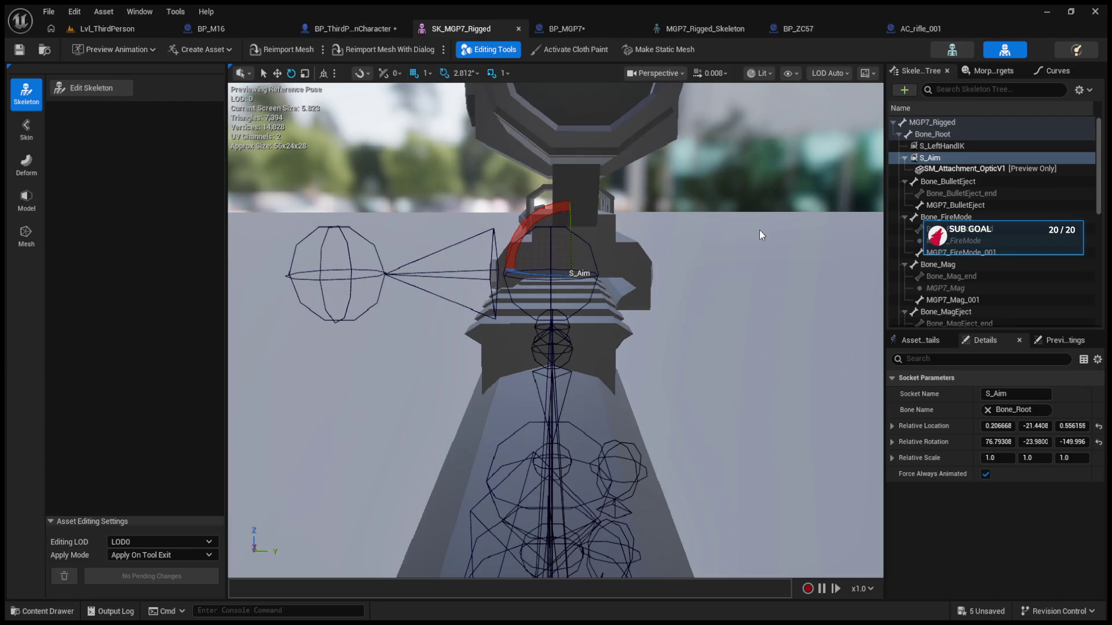
key(ctrl+z)
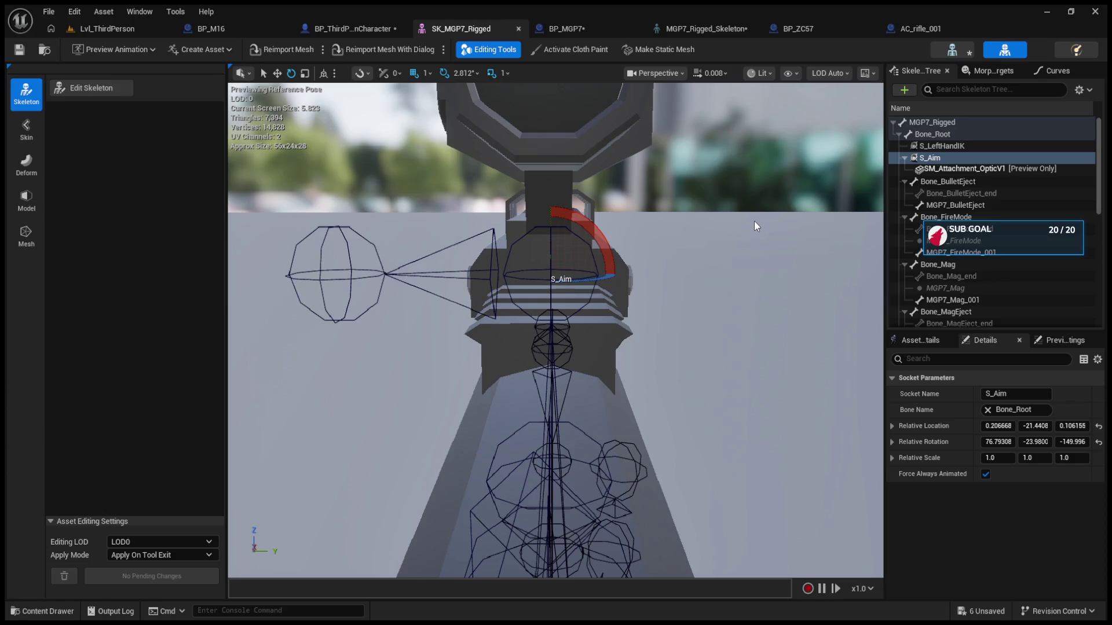
click(708, 27)
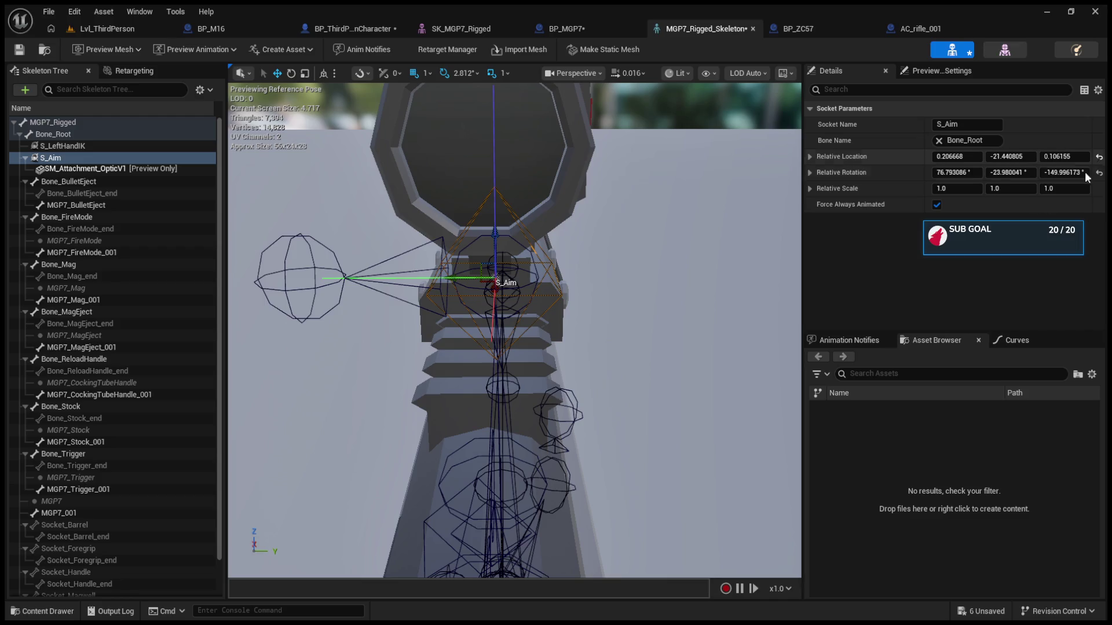
Step: Reposition S_Aim, orbit to a side view of the rifle, and run a quick play test
key(ctrl+z)
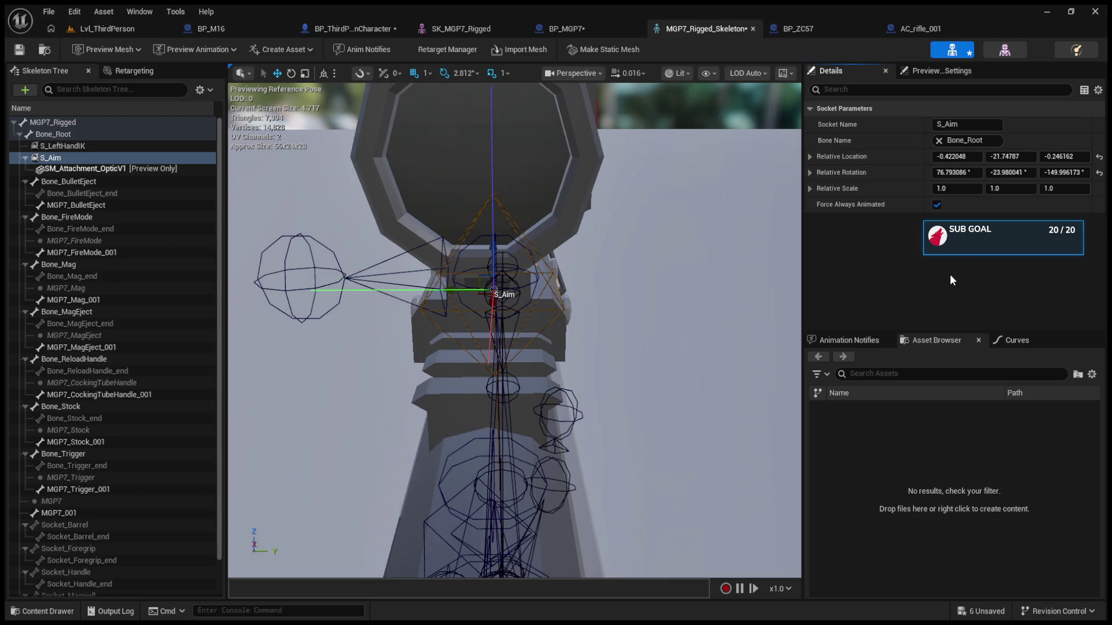
click(453, 30)
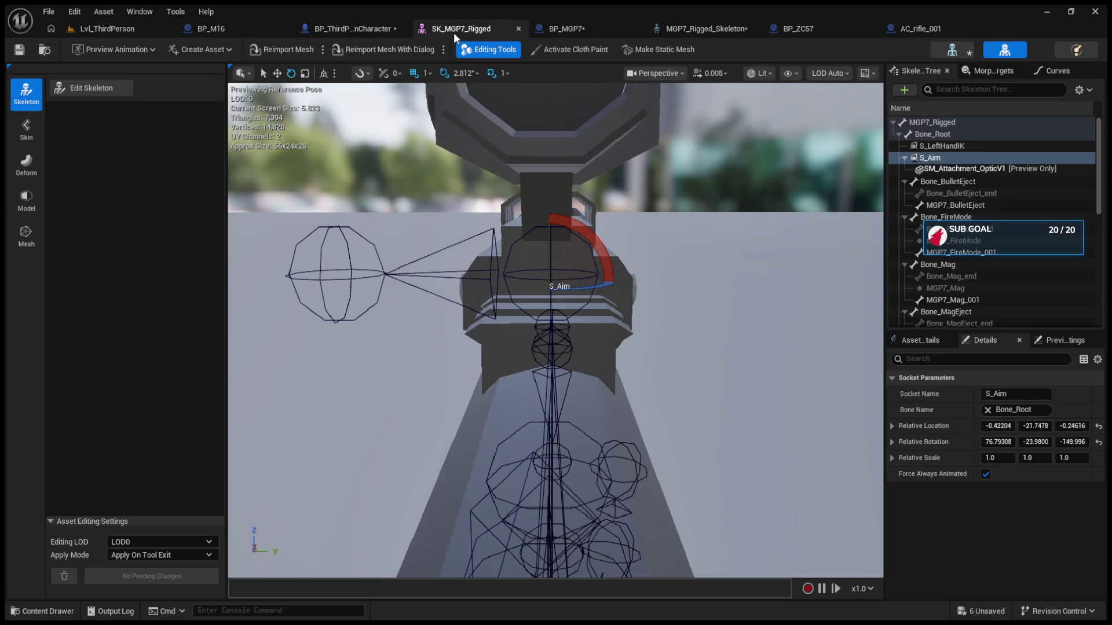
click(697, 27)
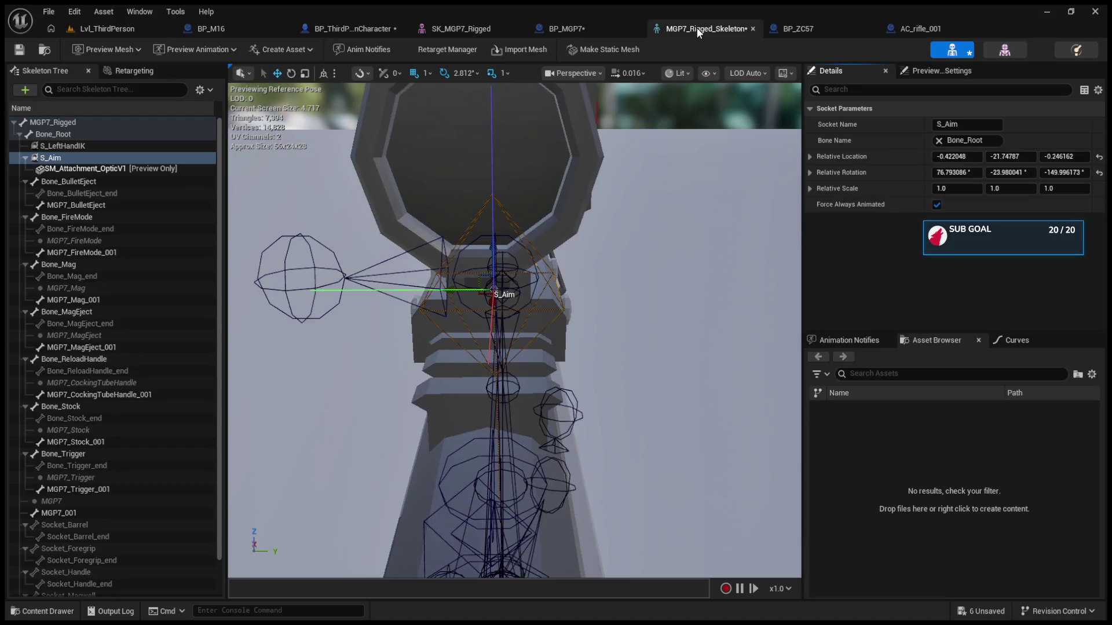
click(752, 29)
click(491, 30)
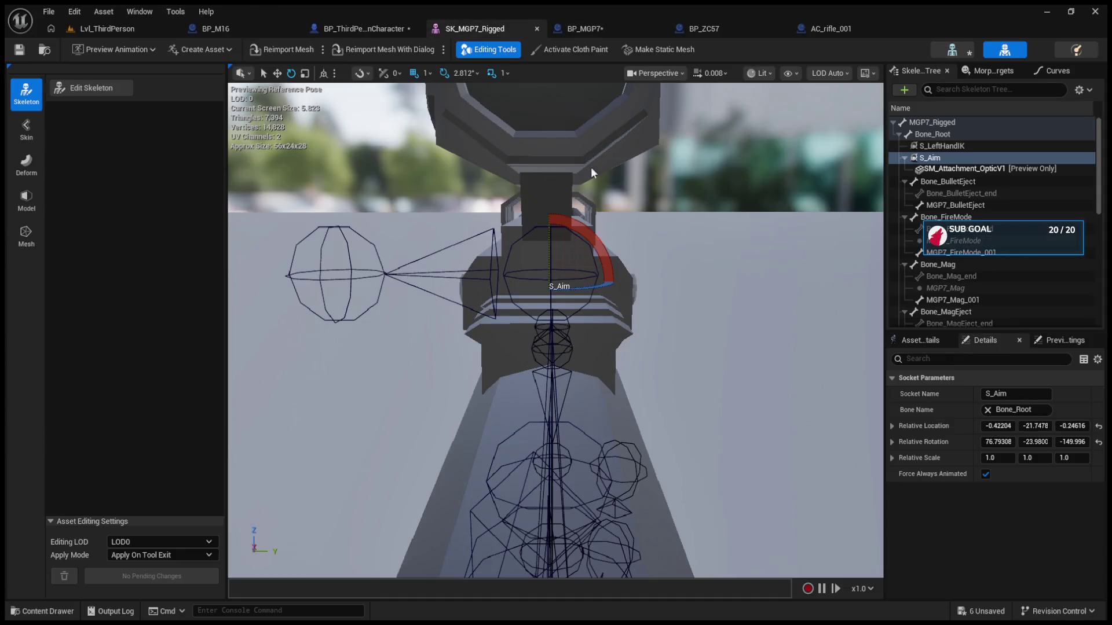
mouse_move(648, 266)
mouse_down()
mouse_move(626, 268)
mouse_move(597, 300)
mouse_up()
click(106, 27)
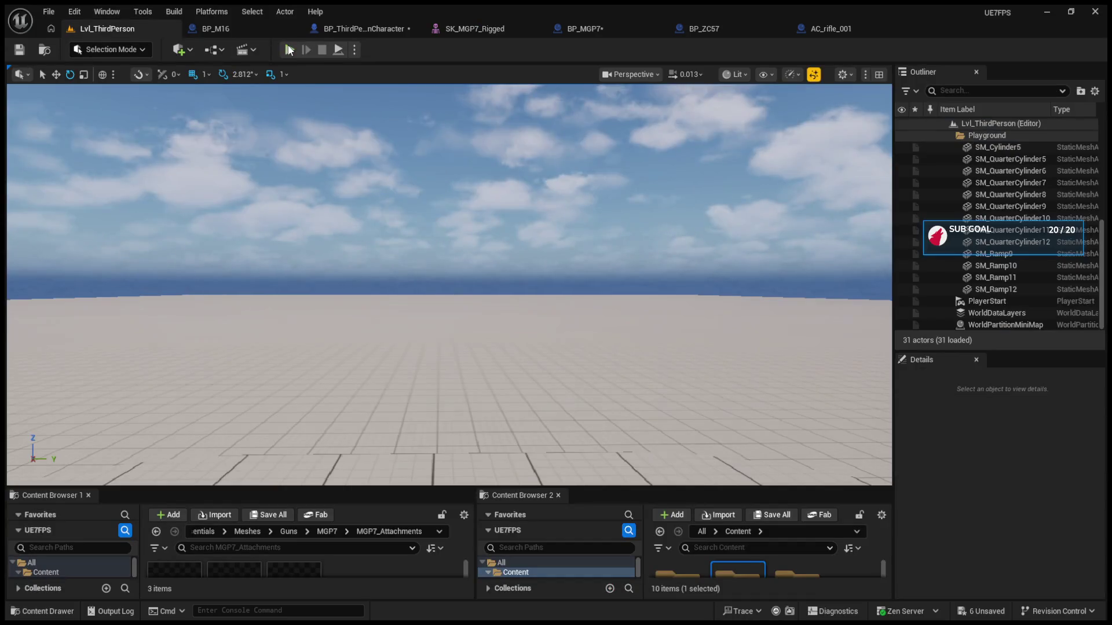
click(289, 49)
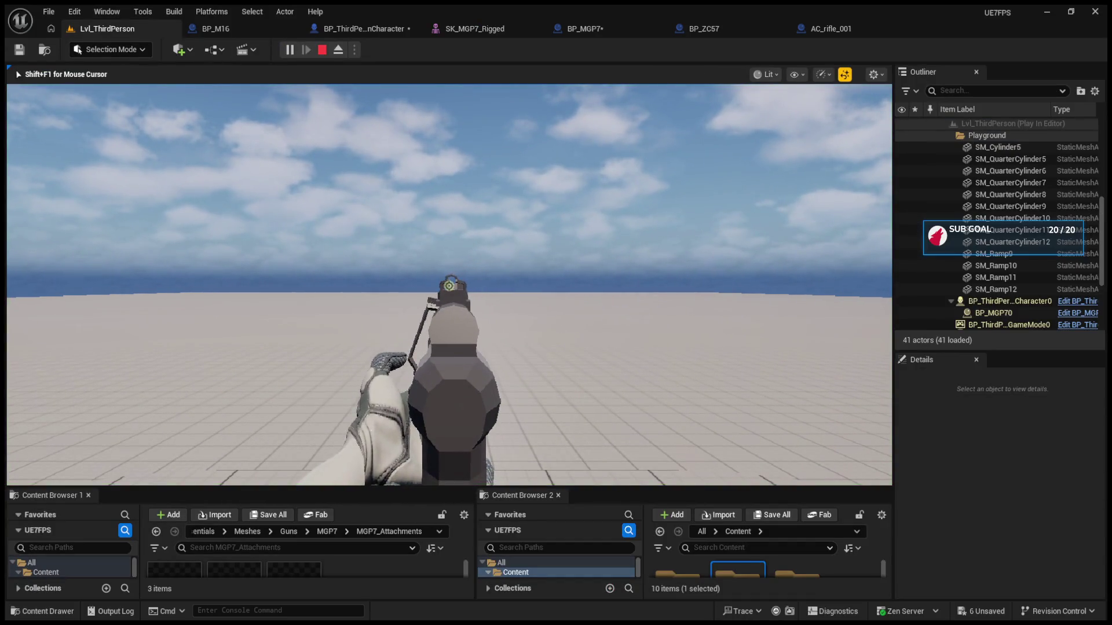
key(Escape)
Step: Nudge S_Aim slightly left in SK_MGP7_Rigged and check the sight in play
click(586, 27)
click(695, 28)
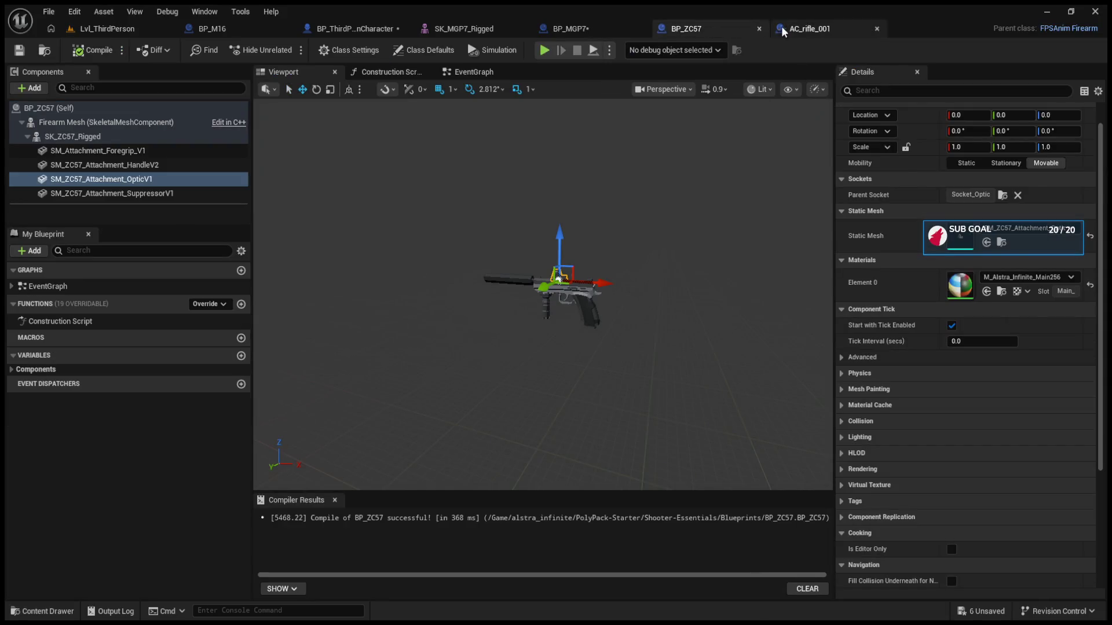
click(823, 28)
click(484, 26)
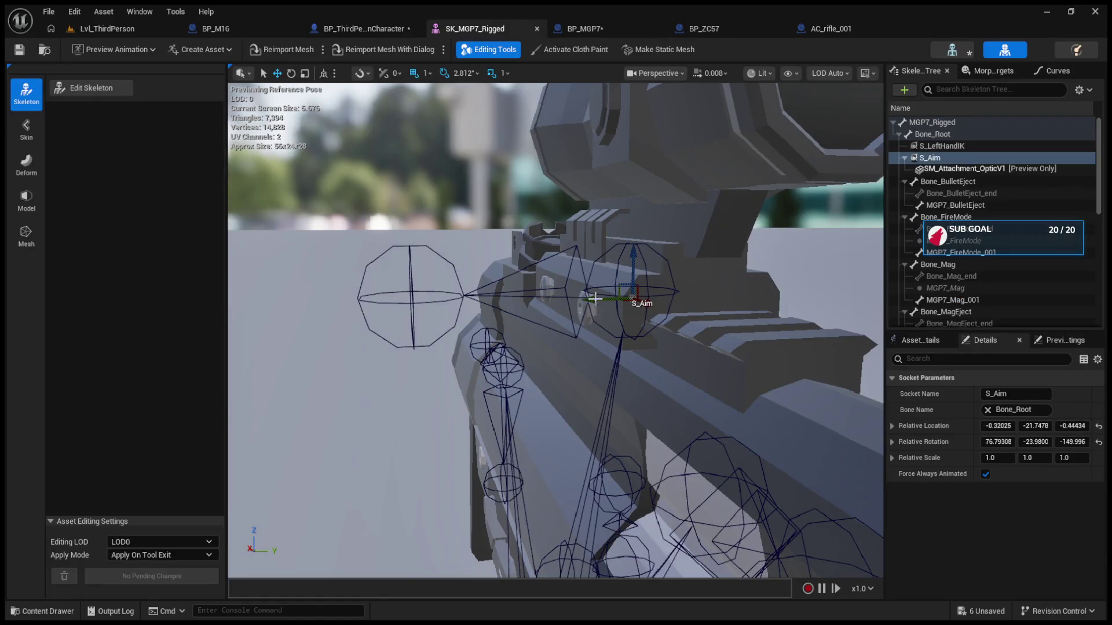
drag(595, 298, 586, 298)
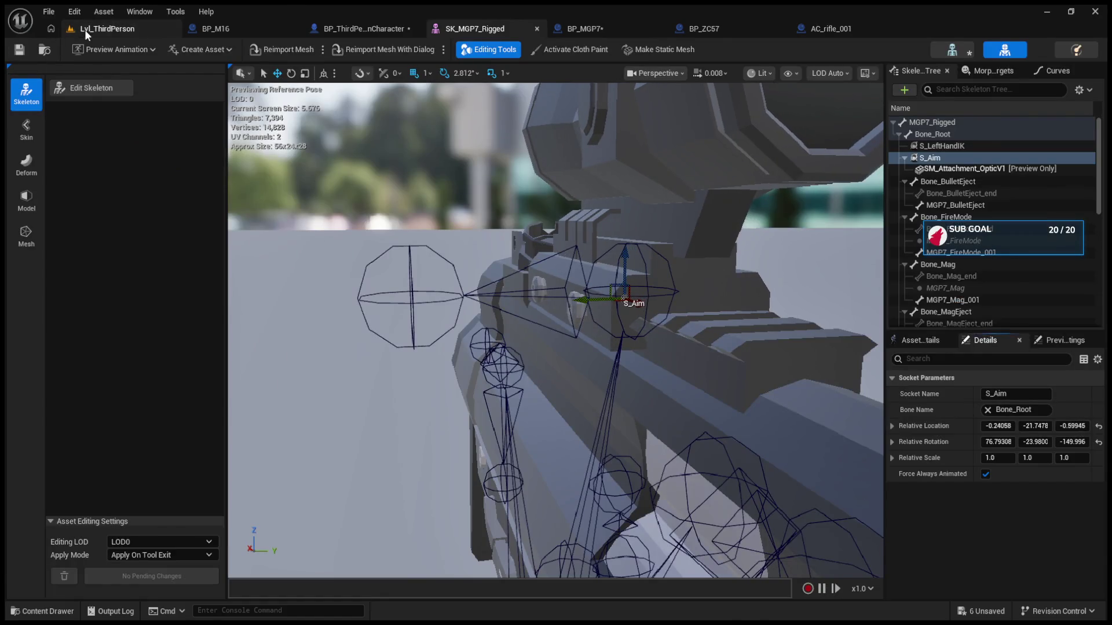
click(107, 28)
click(291, 50)
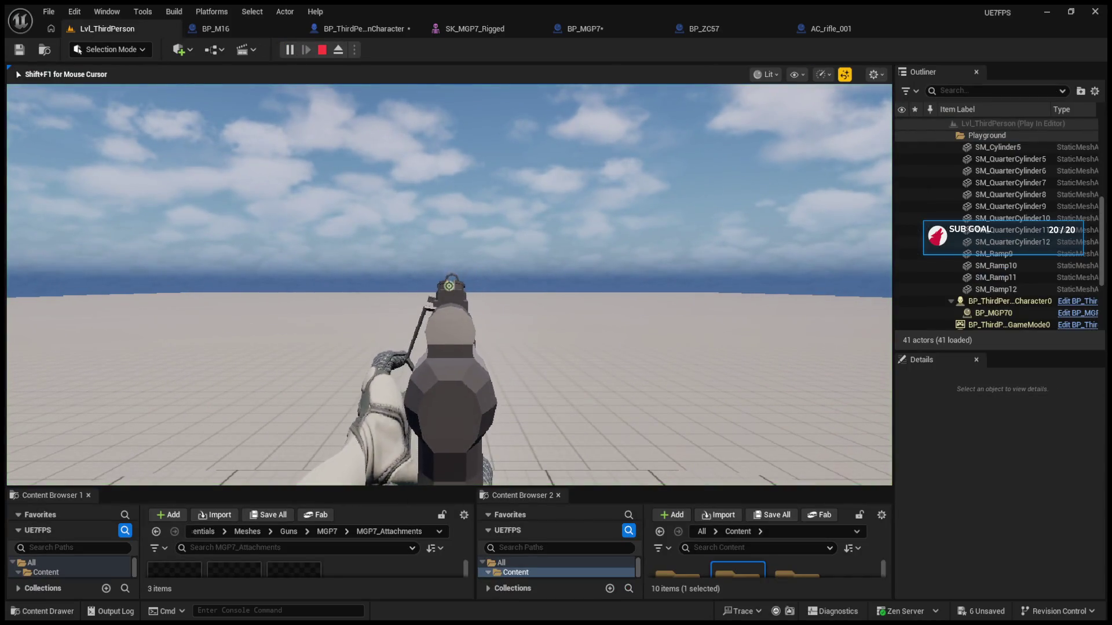
key(Escape)
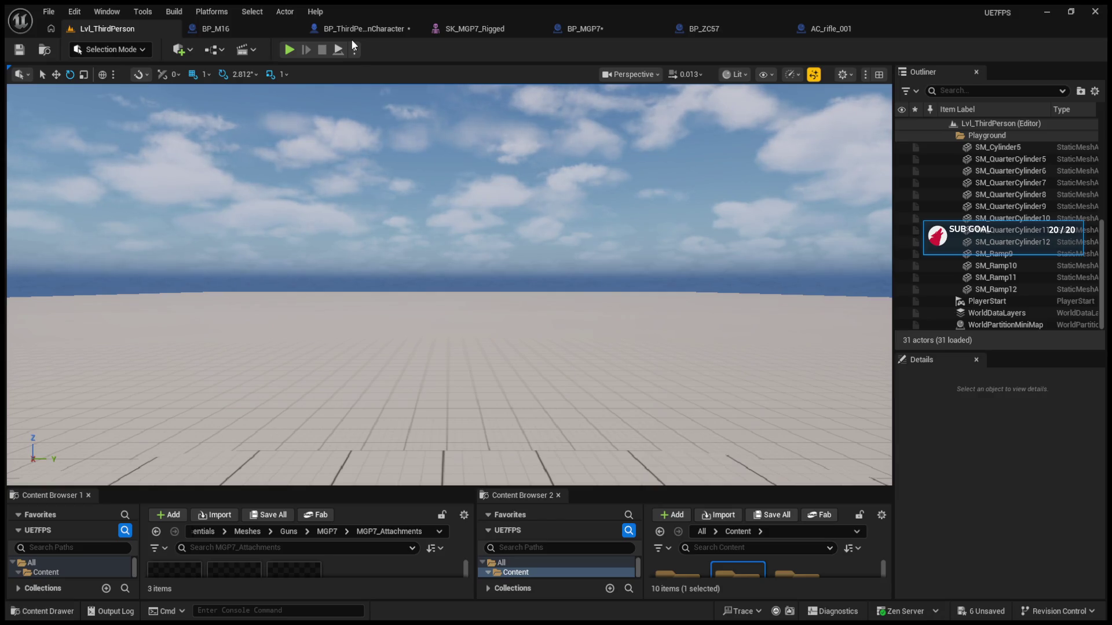
Step: Shift S_Aim a little further left and recheck the aim during a play test
click(290, 49)
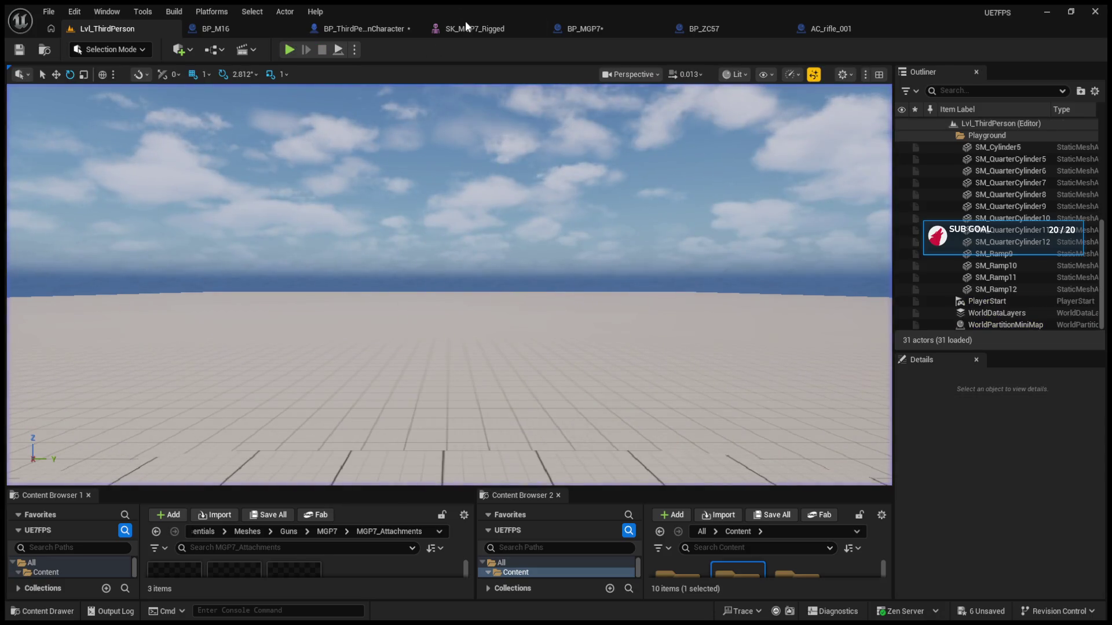
click(470, 28)
drag(586, 302, 578, 300)
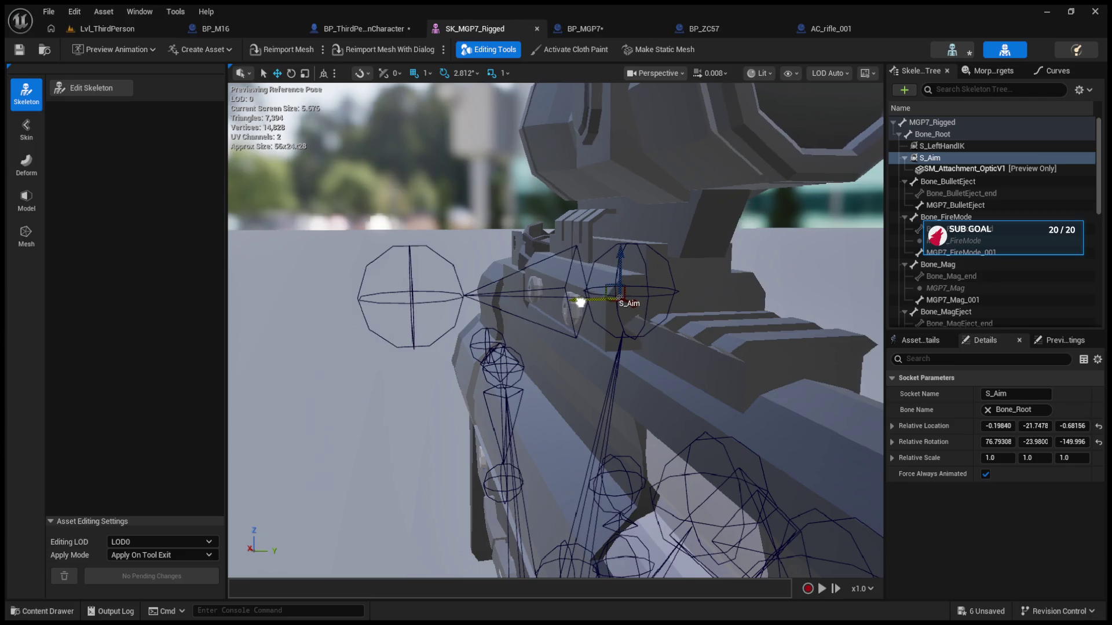
click(107, 28)
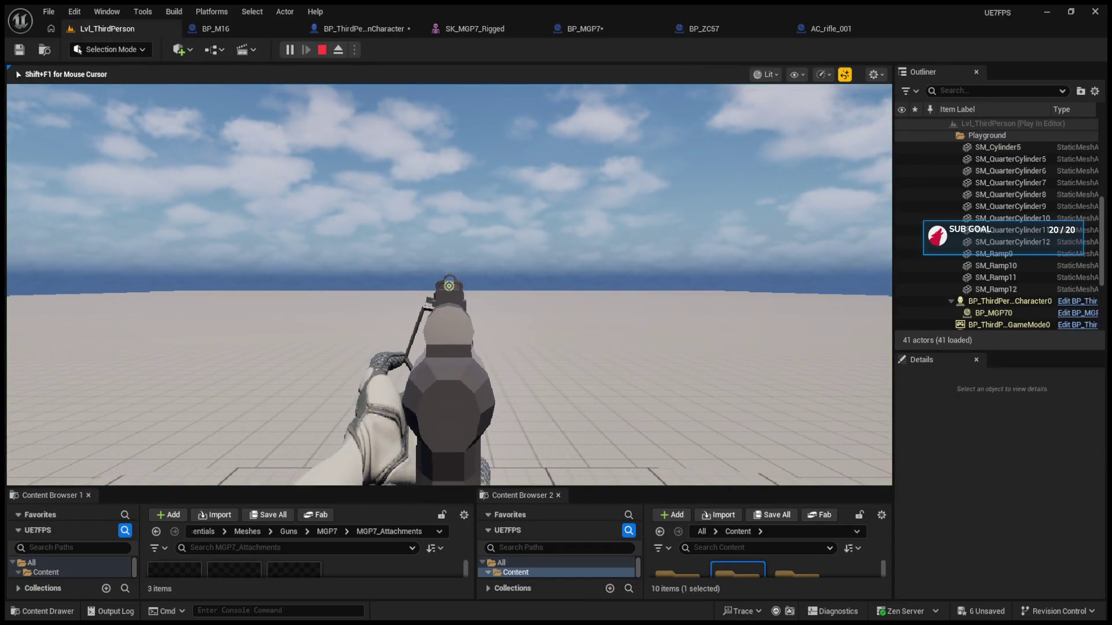
key(Escape)
Step: Fine-tune S_Aim to about -0.206, -21.6986, -0.72377 and verify the aim in play
click(475, 28)
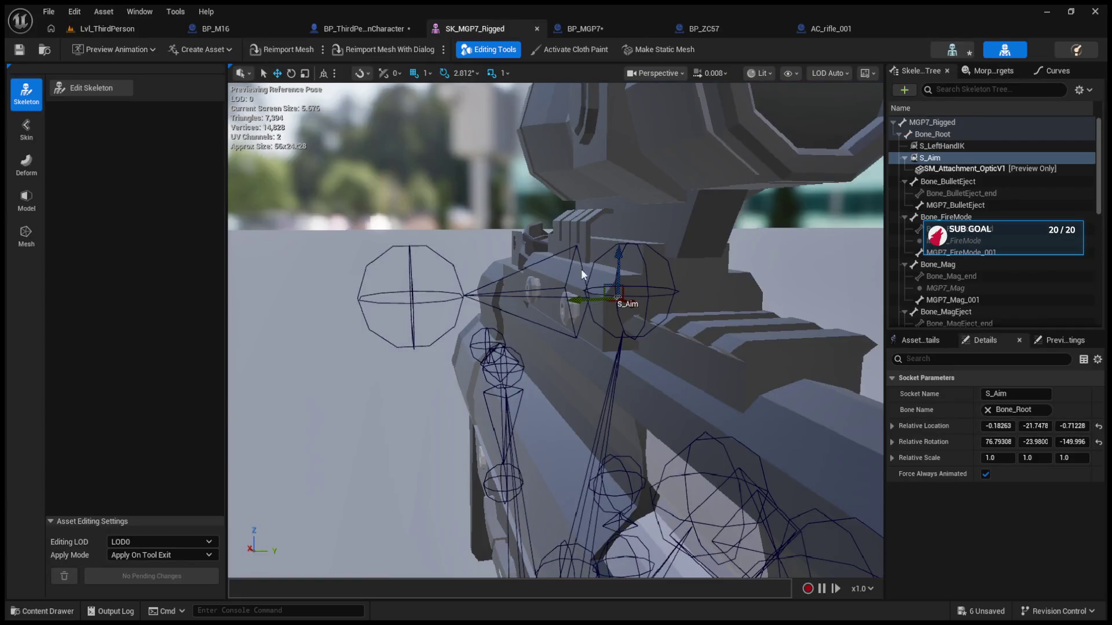
drag(619, 267, 619, 270)
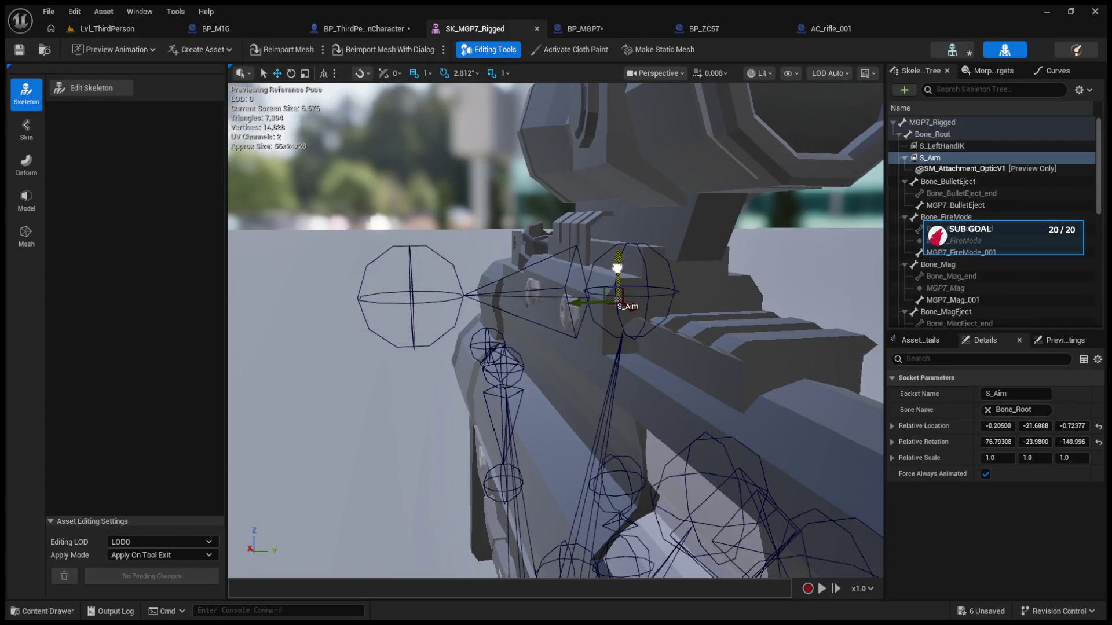
click(19, 51)
click(107, 28)
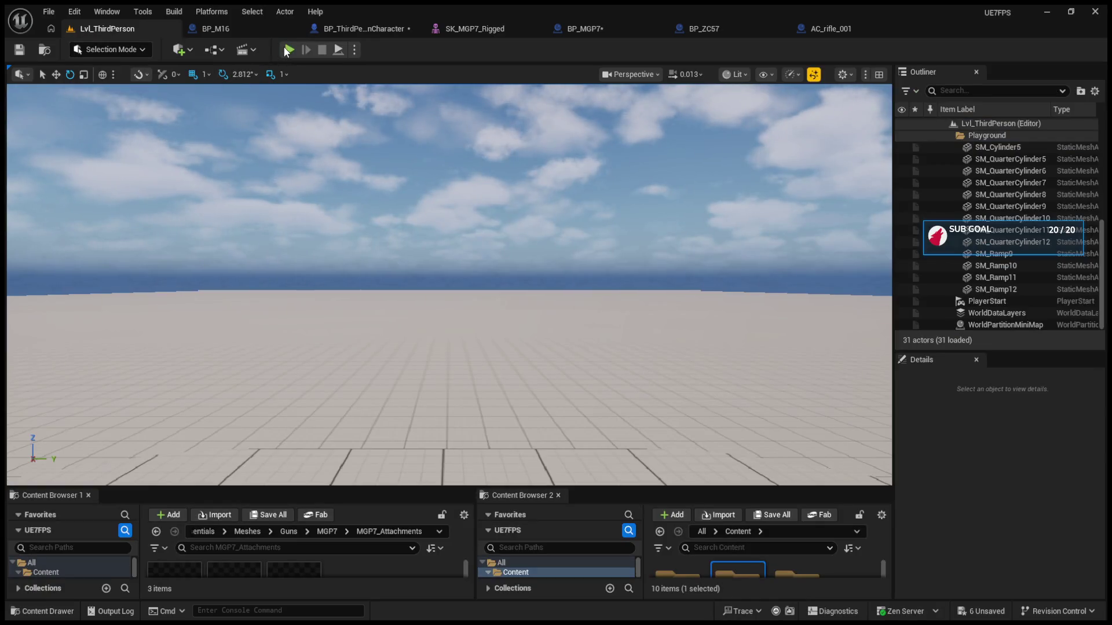
click(290, 50)
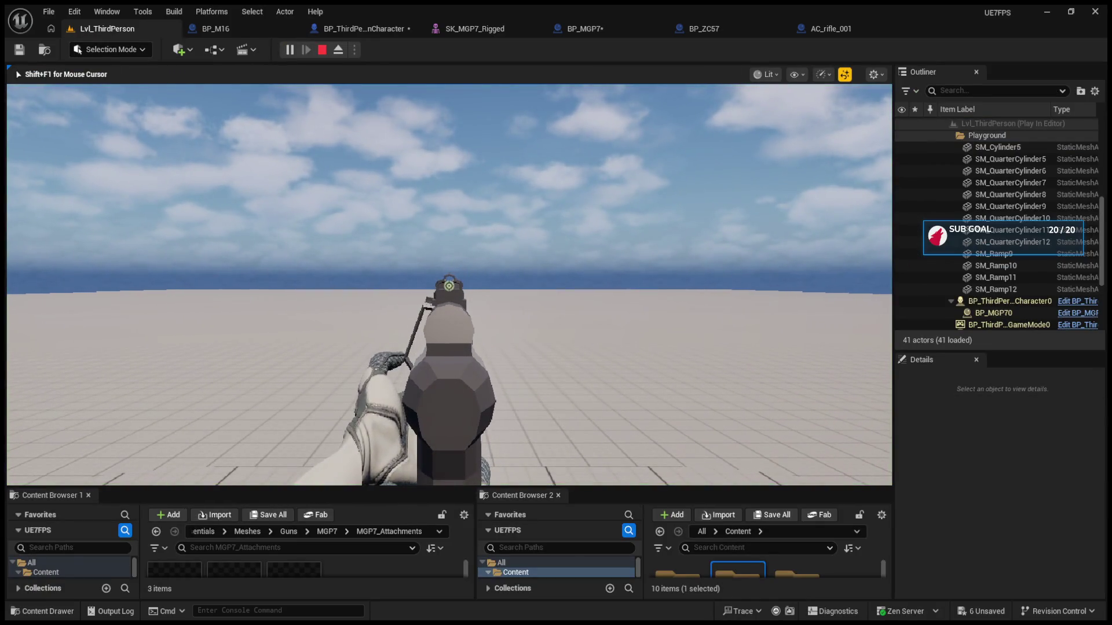
key(Escape)
Step: Nudge S_Aim slightly in SK_MGP7_Rigged and run a play test of the sight
click(508, 35)
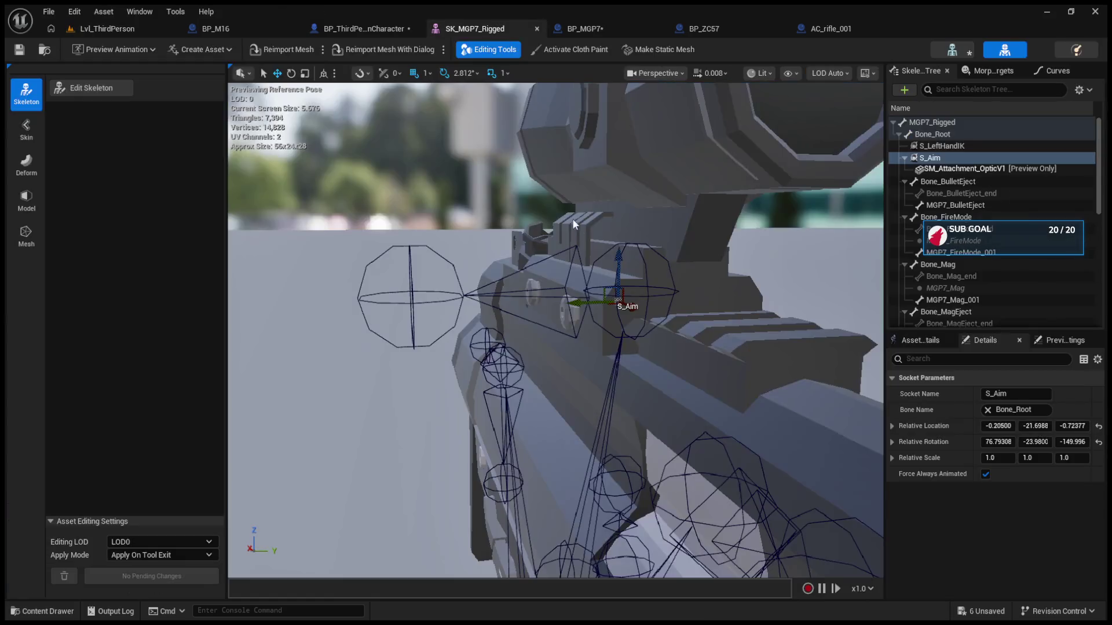
drag(617, 260, 618, 256)
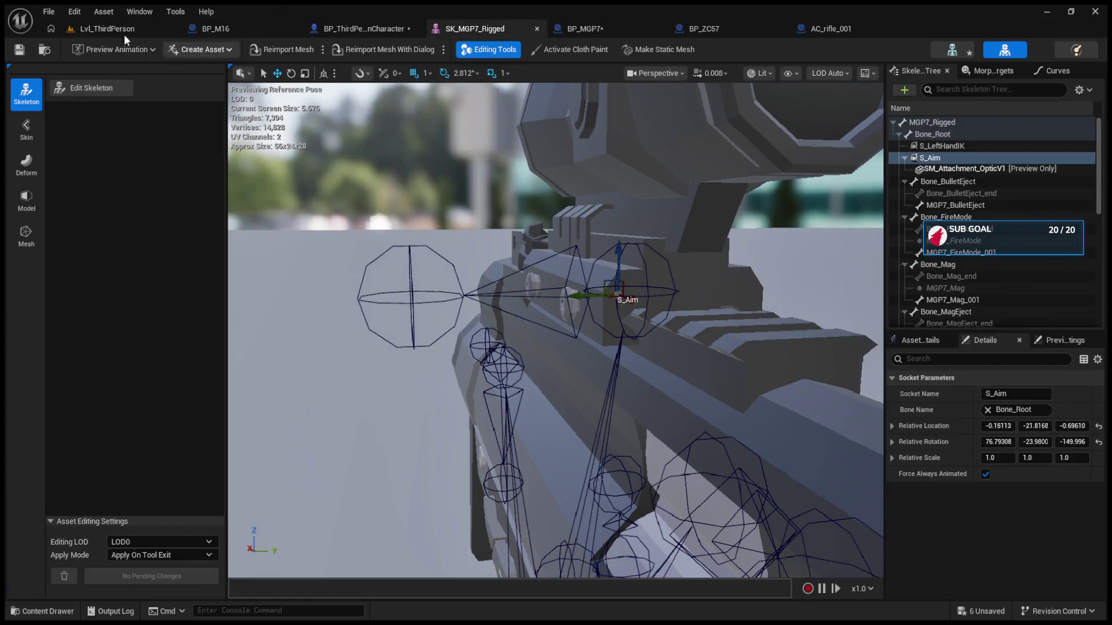
click(124, 32)
click(289, 50)
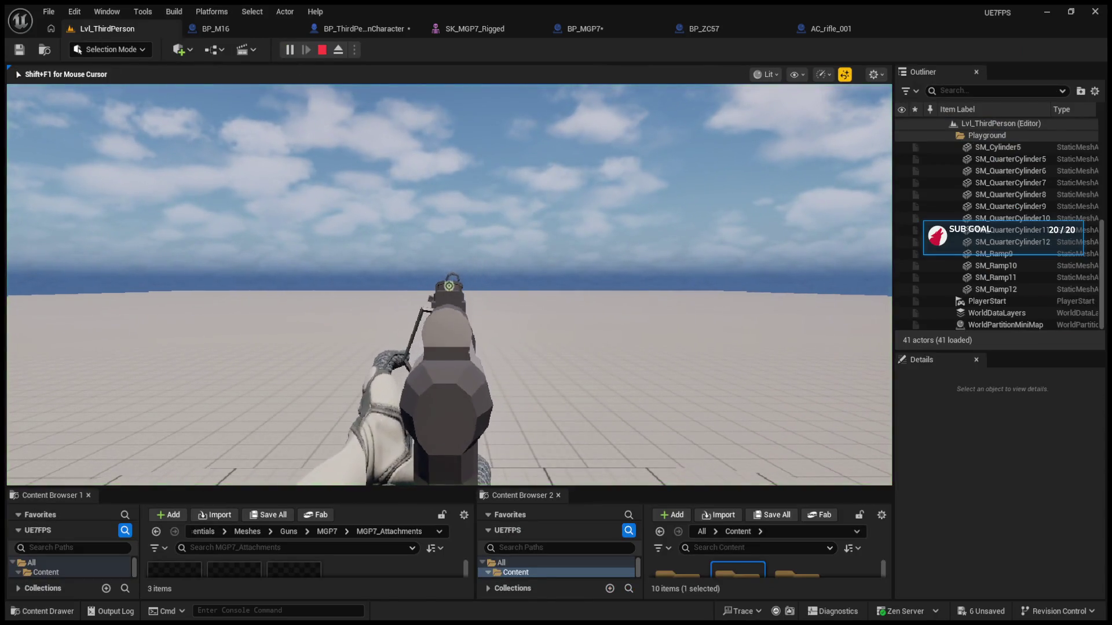
key(Escape)
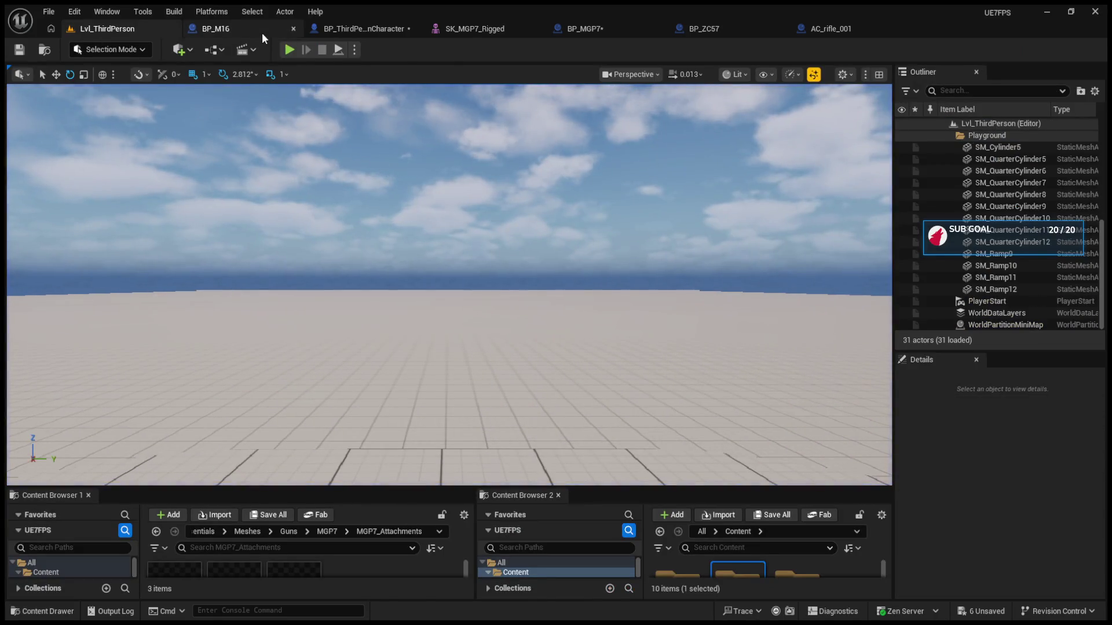
Step: Raise S_Aim a little and recheck the sight alignment in Lvl_ThirdPerson
click(262, 32)
click(358, 34)
click(480, 29)
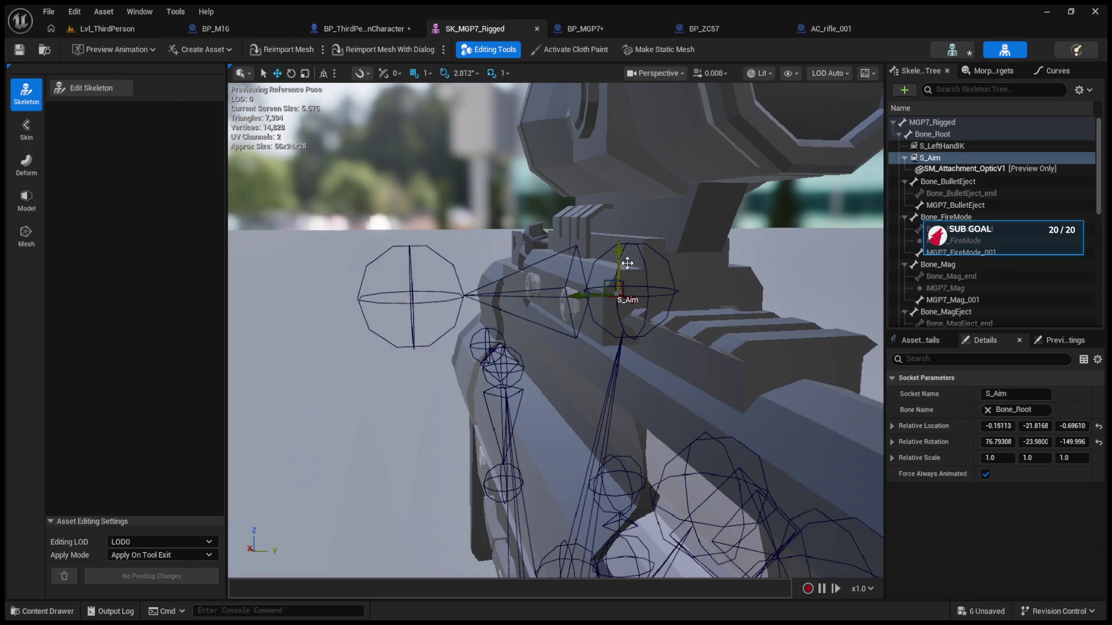
drag(622, 255, 620, 248)
click(153, 29)
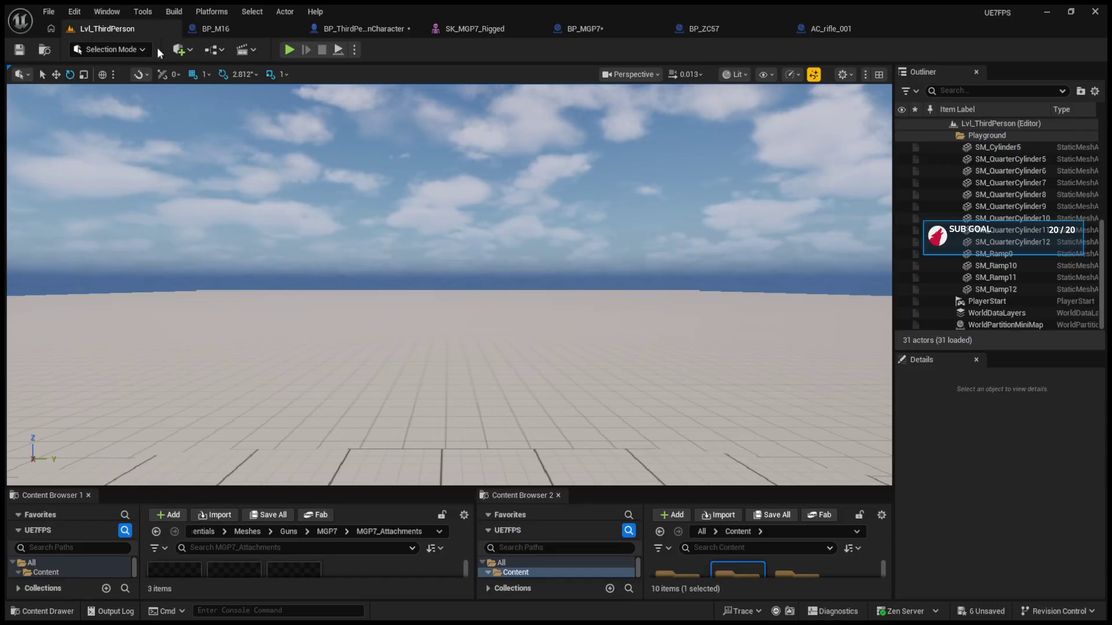
click(288, 50)
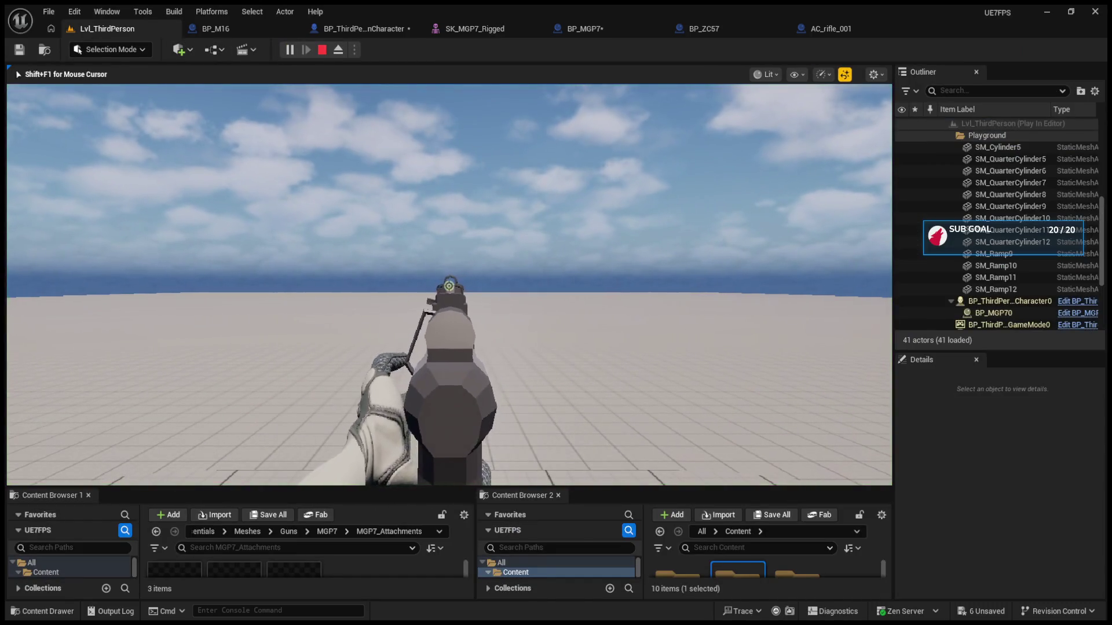
key(Escape)
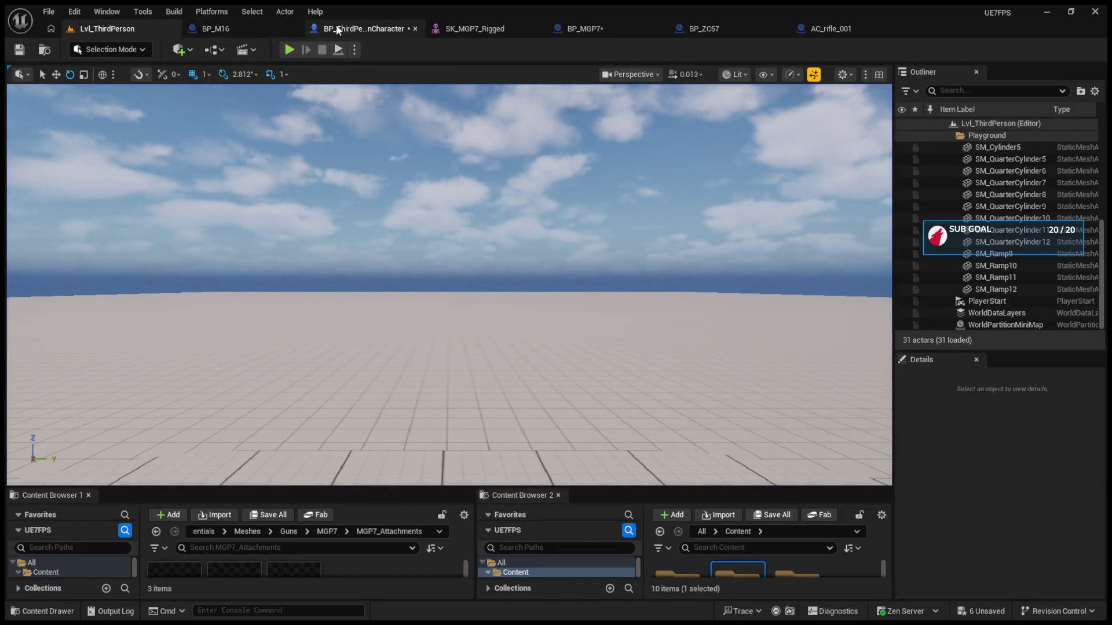
Step: Raise S_Aim again to -0.02529, -22.0922, -0.63147 and play-test the aiming
click(239, 30)
click(456, 31)
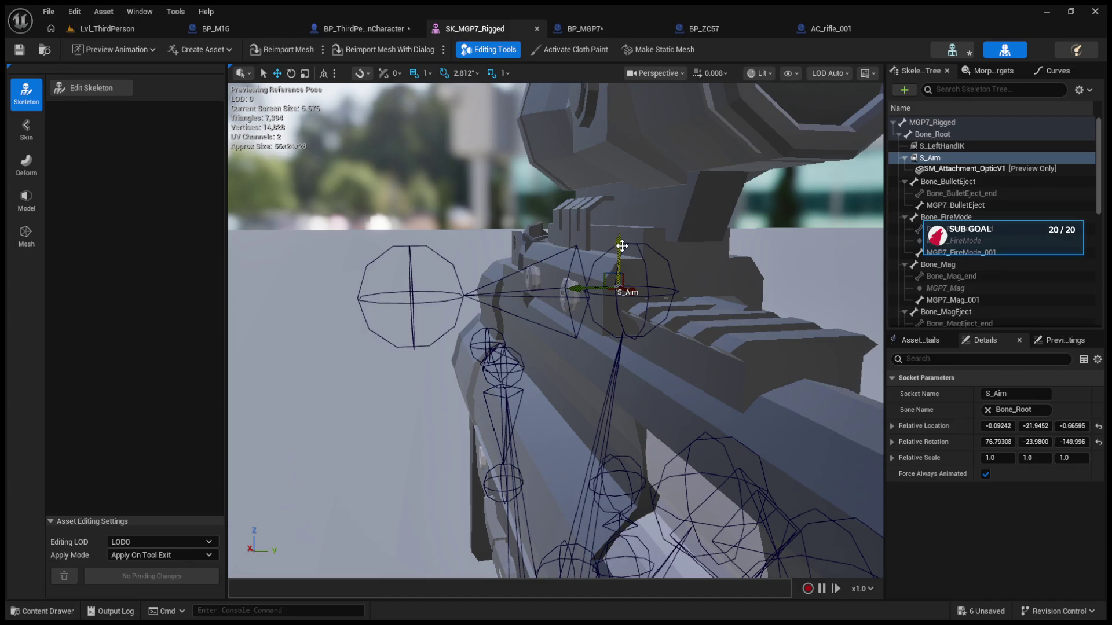
drag(622, 246, 621, 236)
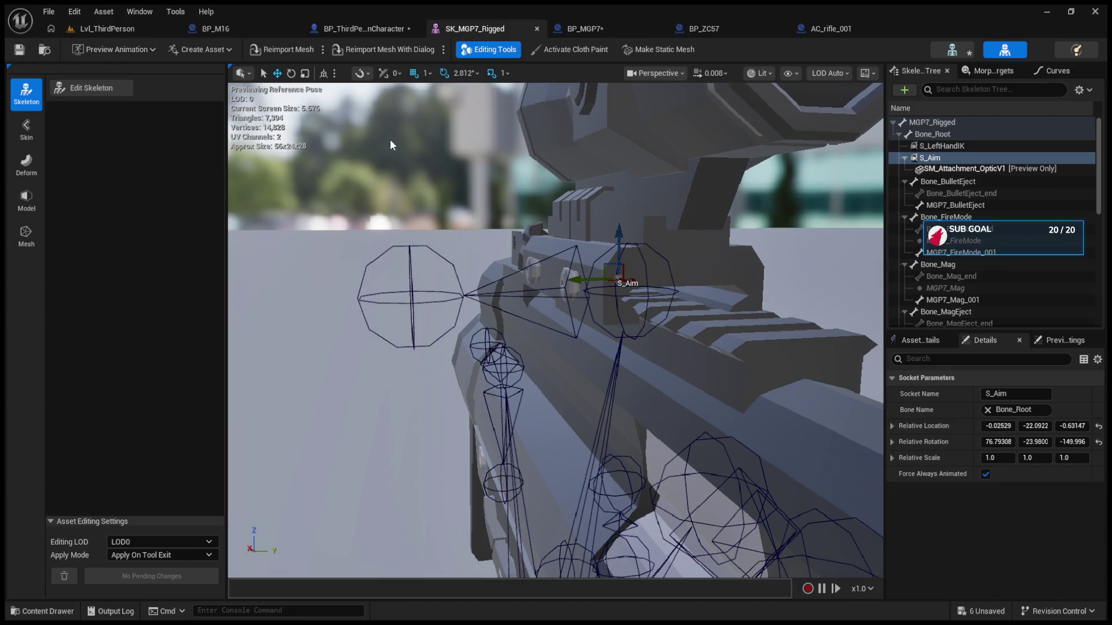
click(82, 29)
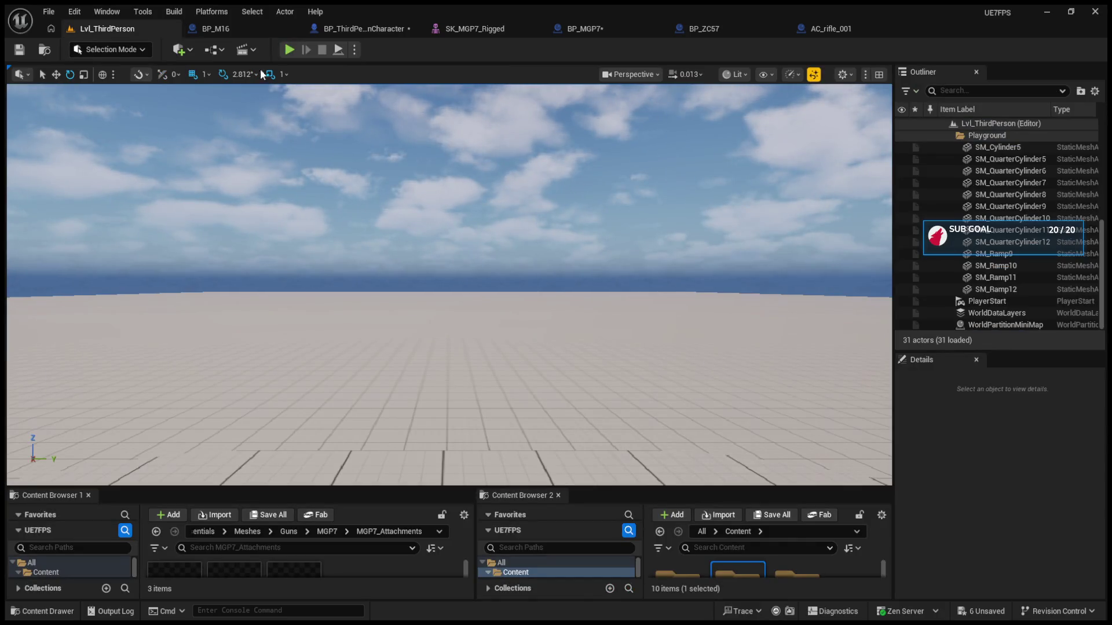
click(289, 49)
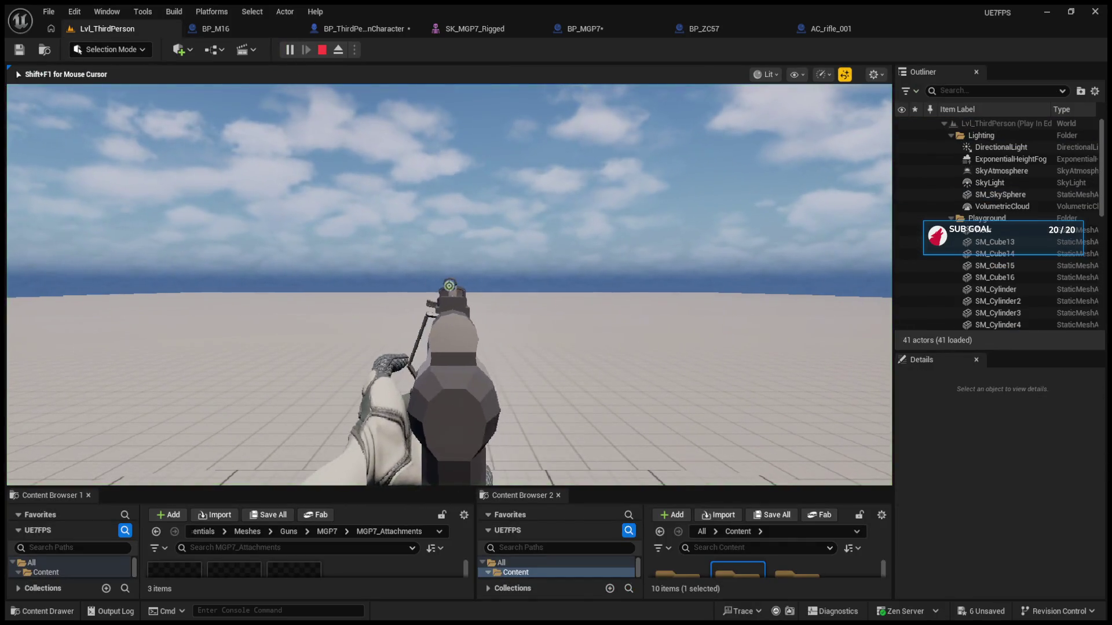
key(Escape)
click(344, 137)
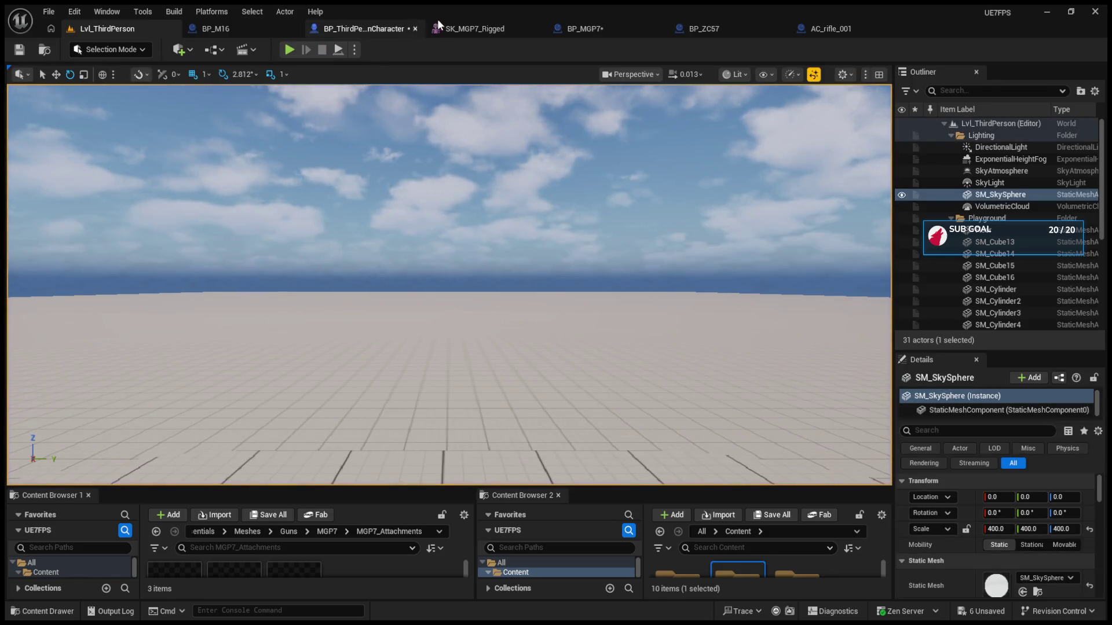
Step: Raise S_Aim with the attached optic and test the aim in a play session
click(444, 27)
drag(621, 239, 620, 230)
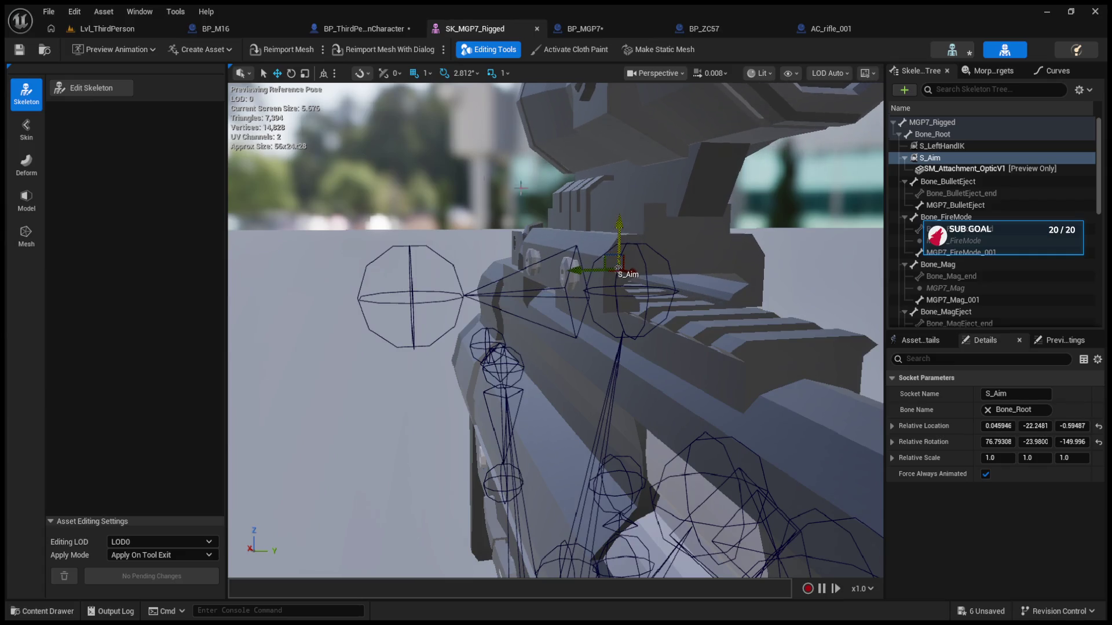
click(116, 29)
click(284, 52)
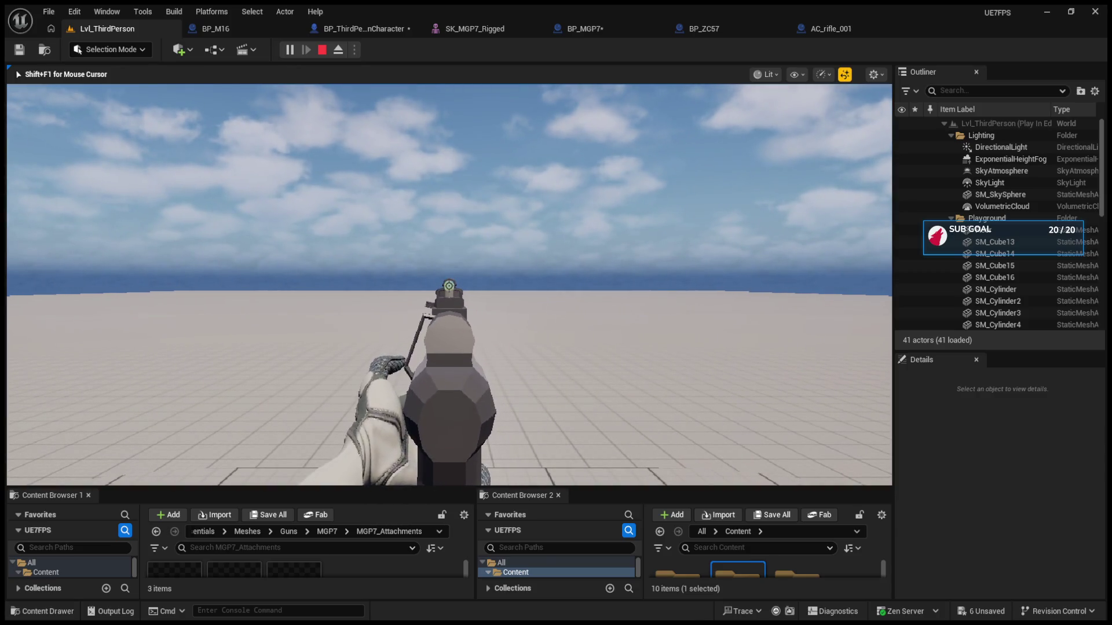
key(Escape)
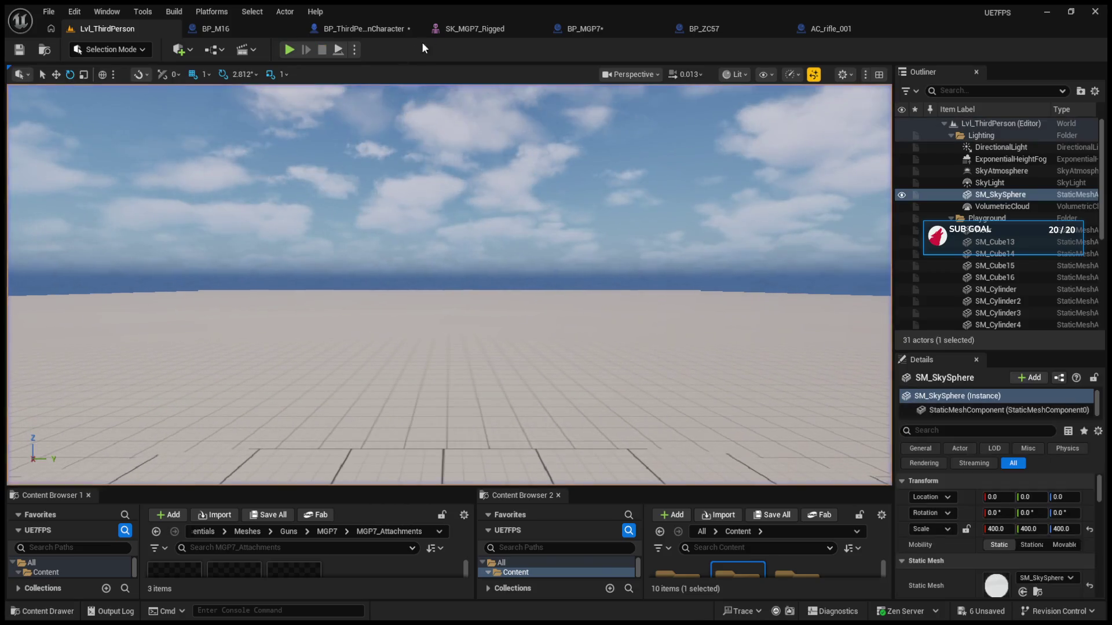
Step: Nudge S_Aim slightly once more and recheck the aim in play
click(472, 28)
drag(621, 225, 618, 221)
click(91, 28)
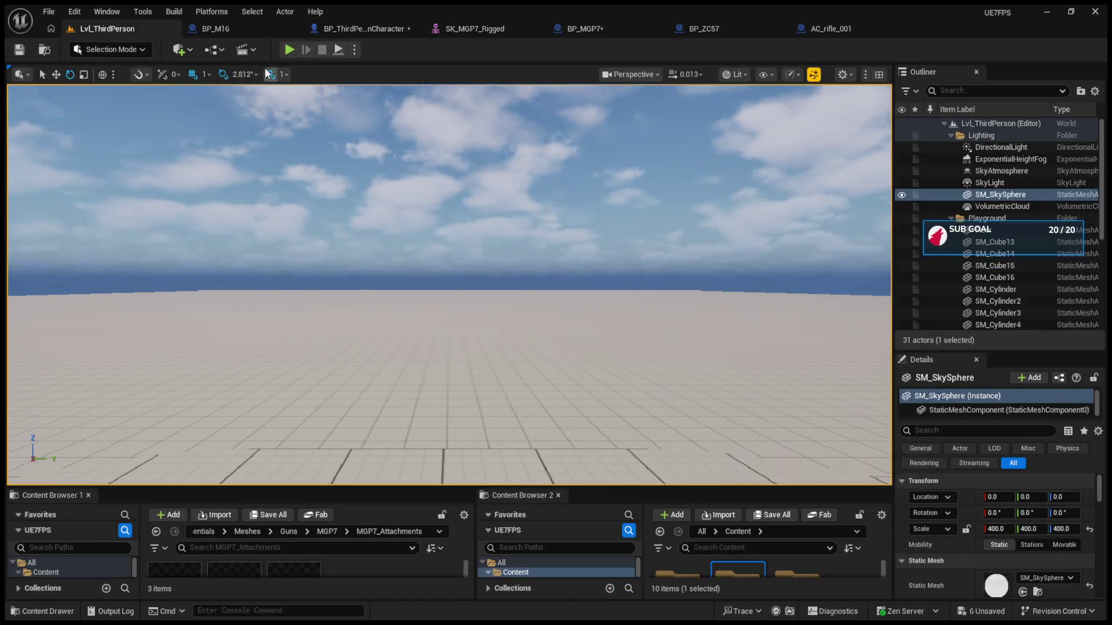
click(283, 52)
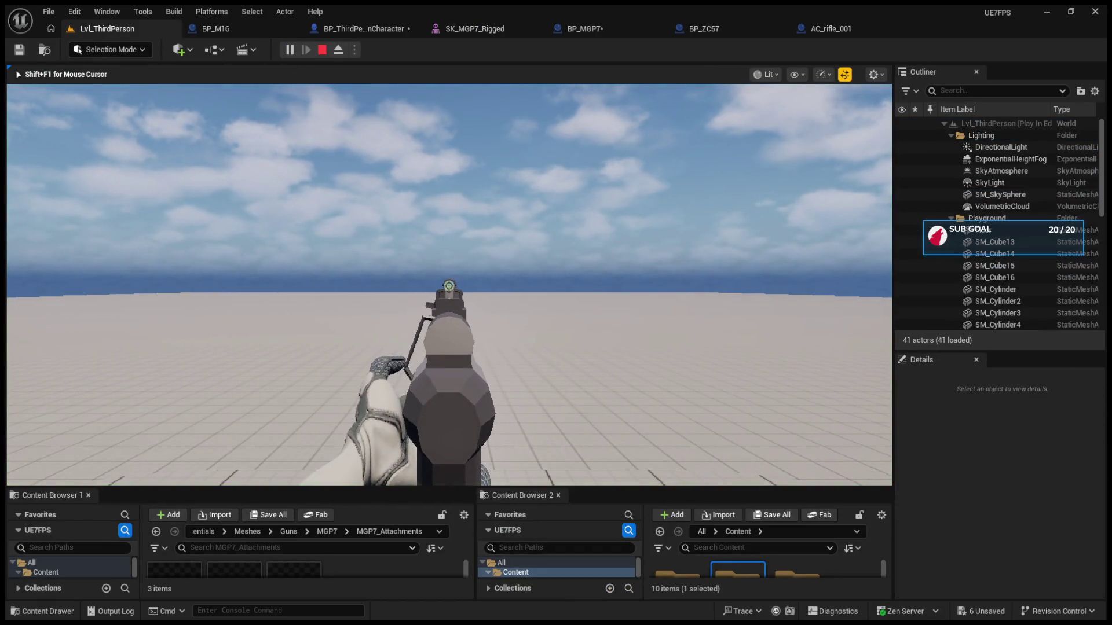
key(Escape)
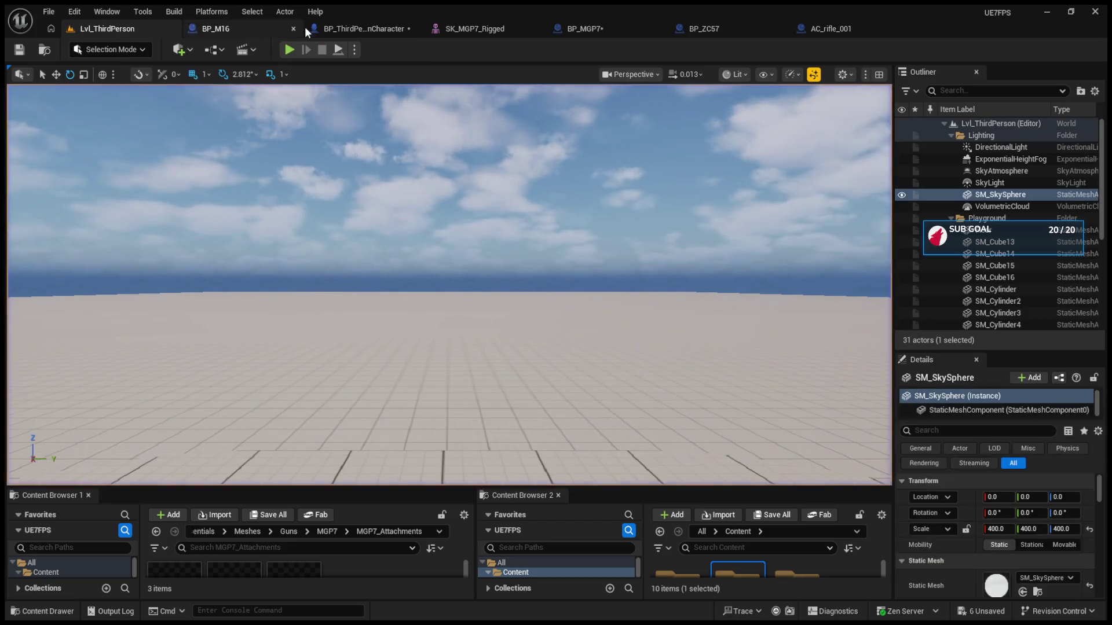
Step: Raise S_Aim to 0.094696, -22.3548, -0.56984, play-test, and finish on BP_M16
click(313, 29)
click(246, 22)
click(473, 30)
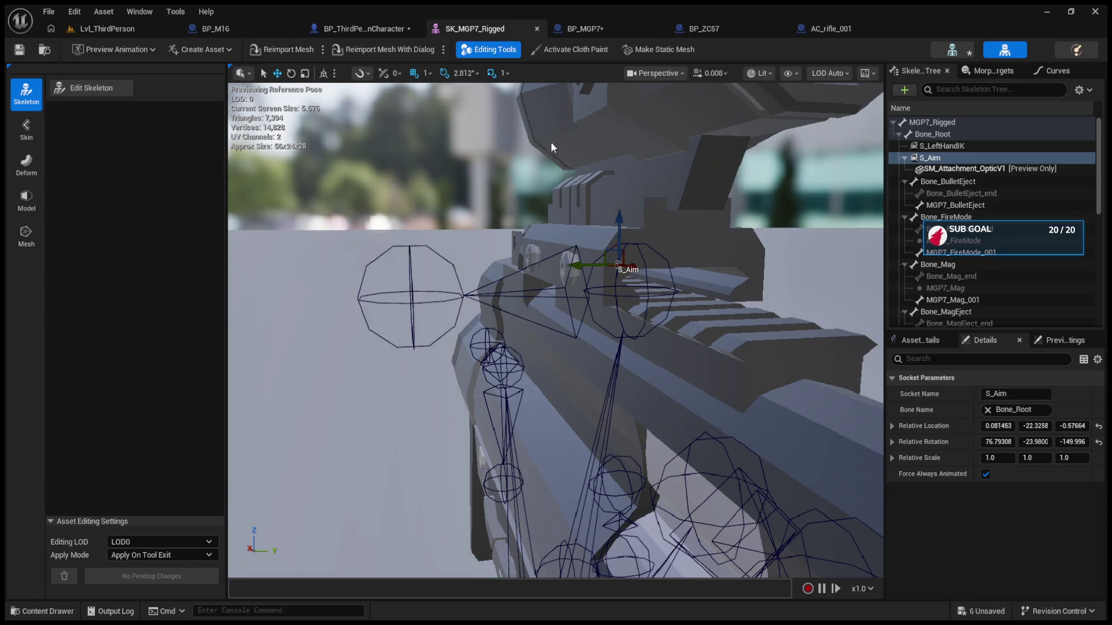
drag(617, 219, 617, 215)
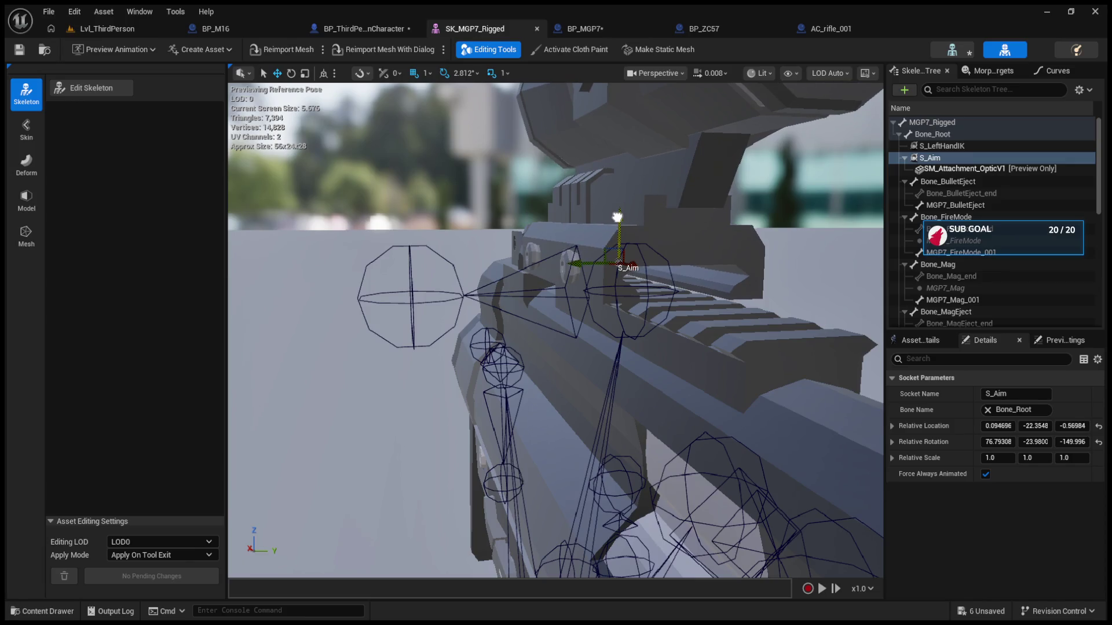
click(107, 28)
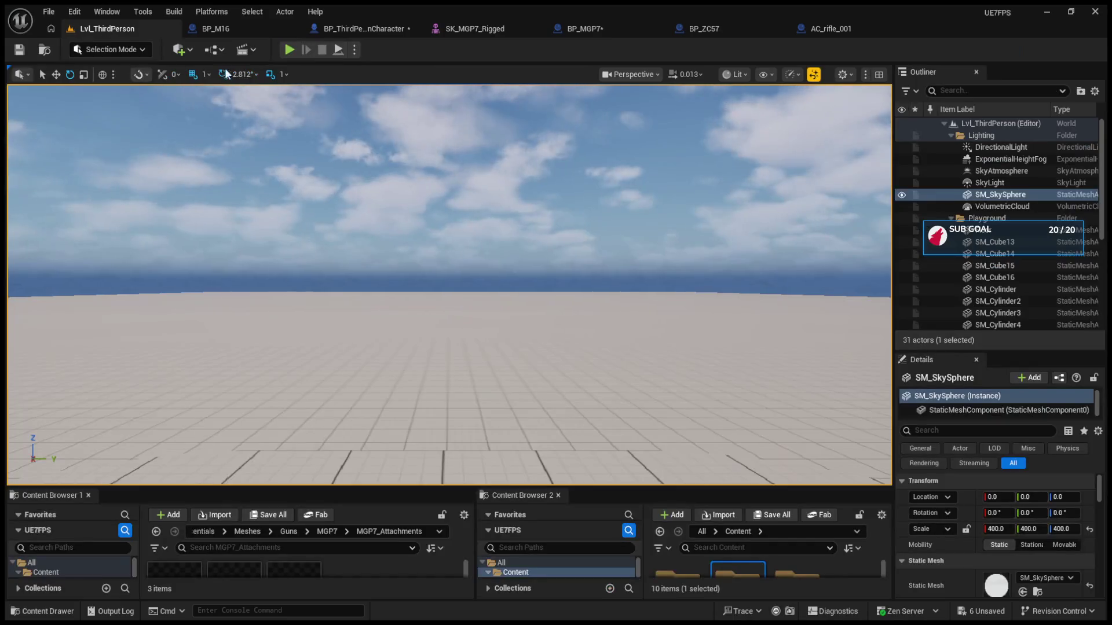
click(284, 54)
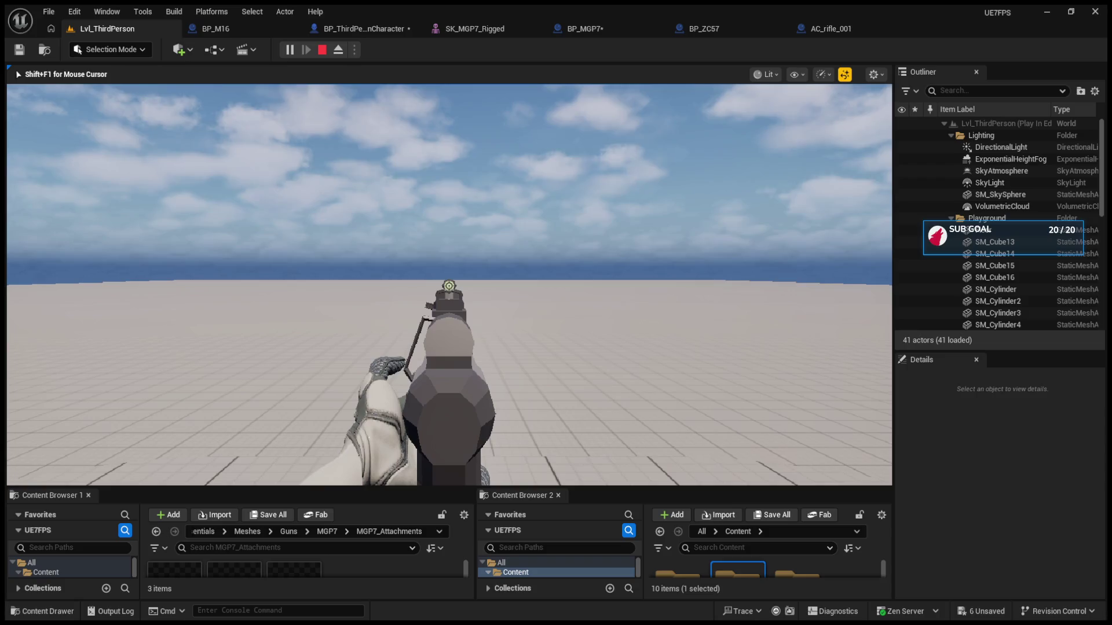
key(Escape)
click(245, 26)
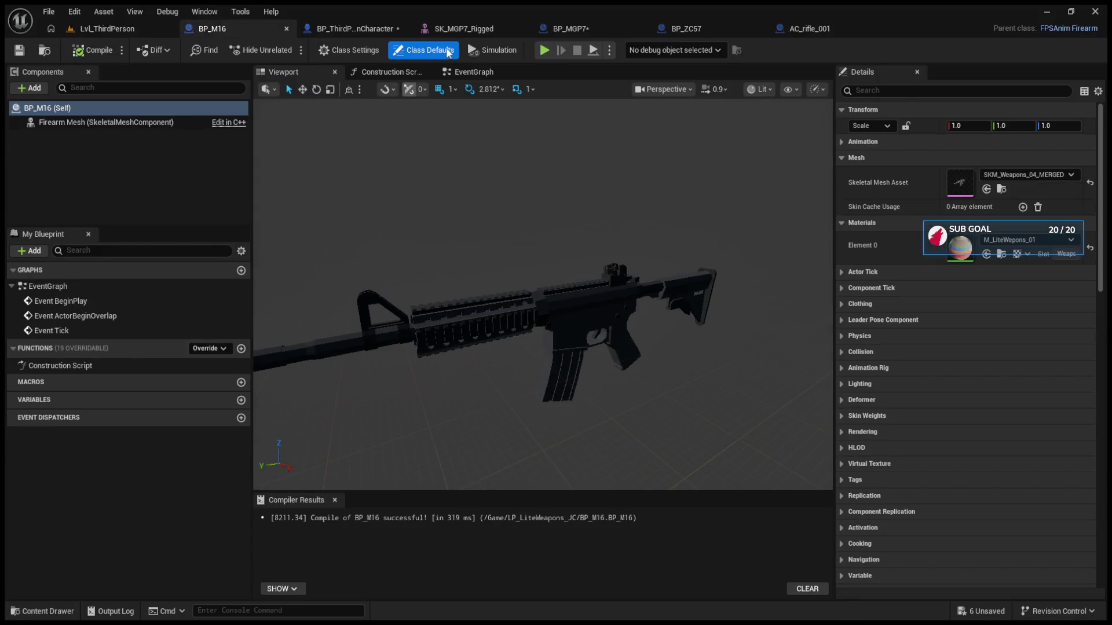
Step: Nudge the S_Aim socket slightly upward on the MGP7 skeletal mesh
click(449, 28)
drag(622, 219, 619, 217)
click(107, 28)
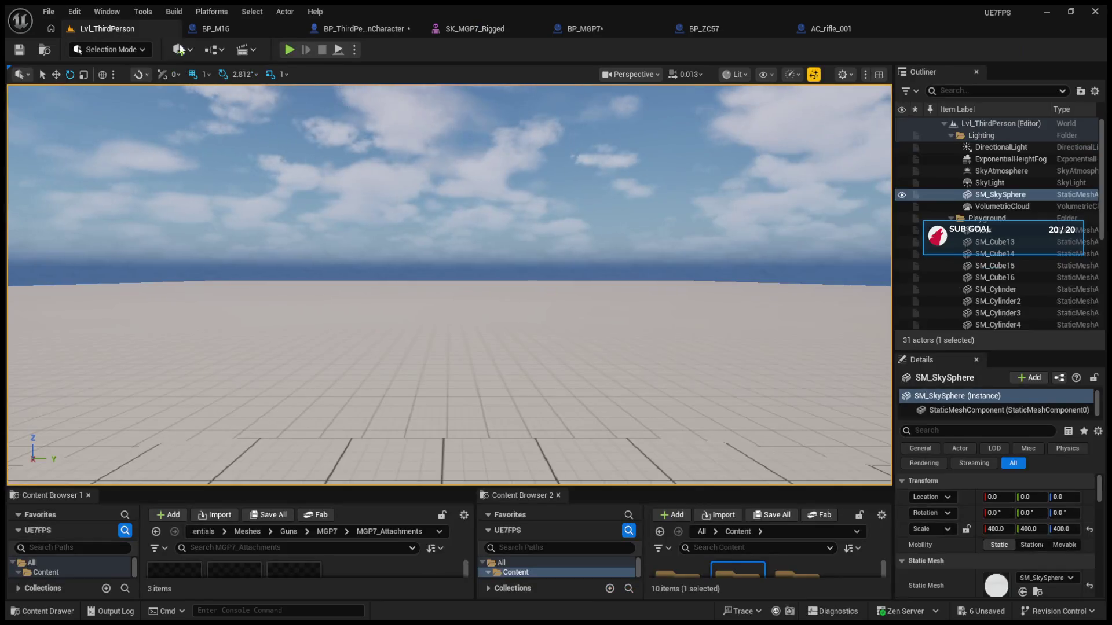
Step: Play-test the level: eject to orbit the rifle, aim down sights, and reload twice
click(288, 49)
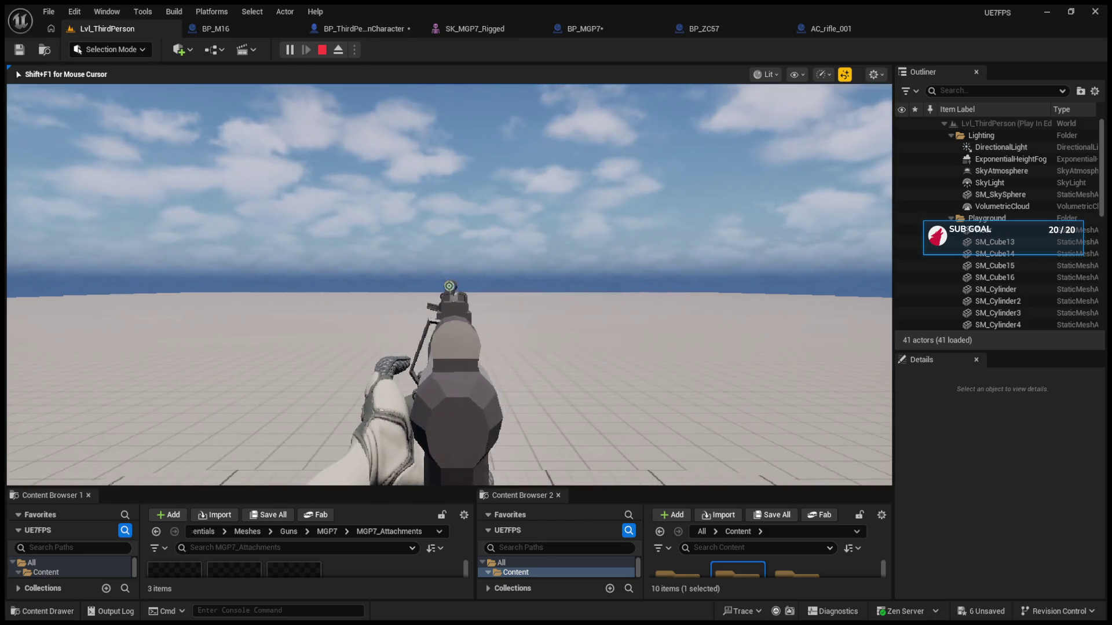
key(F8)
click(365, 209)
mouse_move(426, 164)
mouse_down()
mouse_move(406, 174)
mouse_move(427, 164)
mouse_up()
click(338, 51)
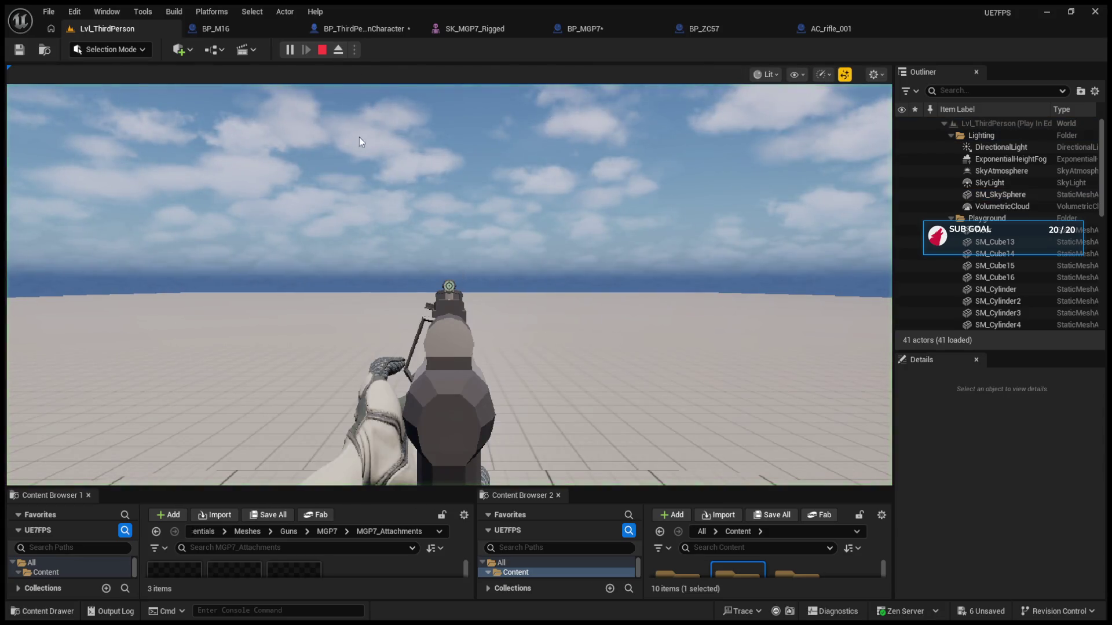
click(449, 285)
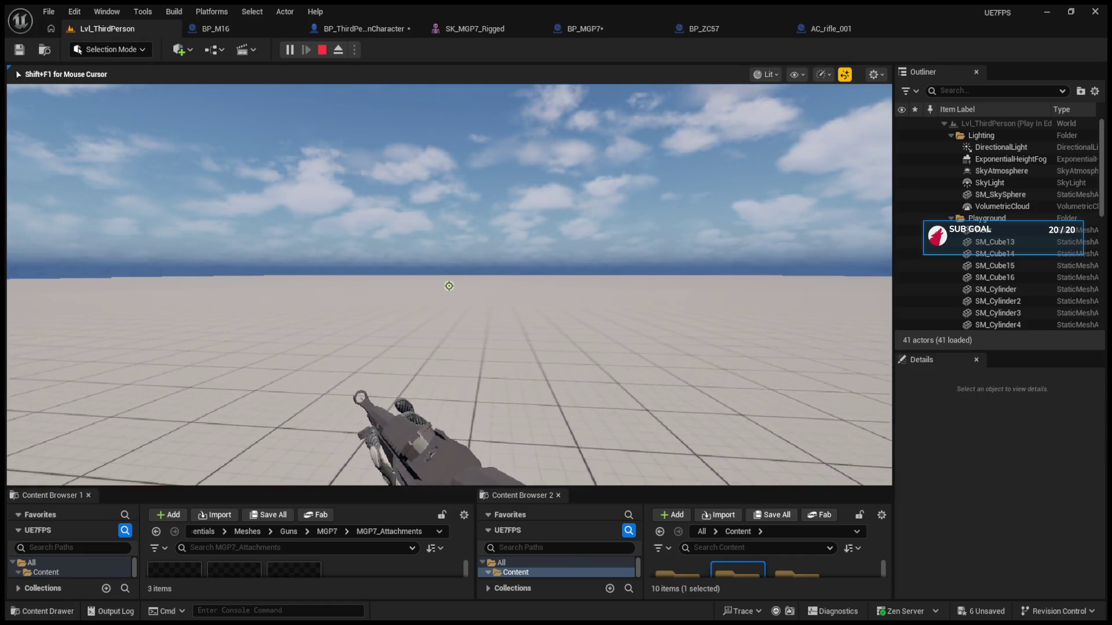
key(r)
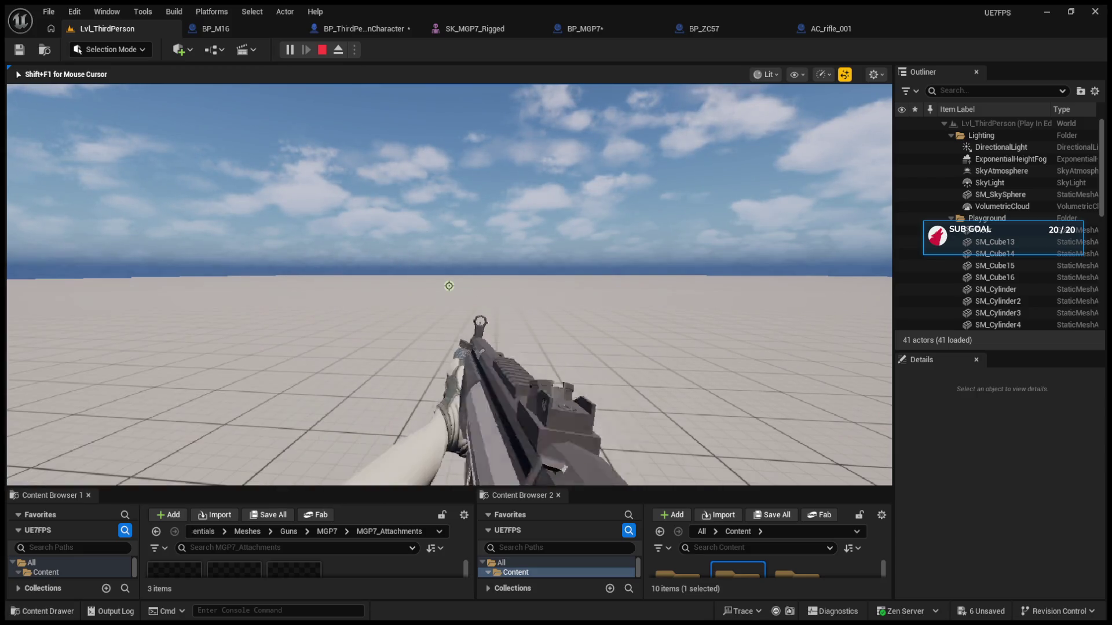
key(r)
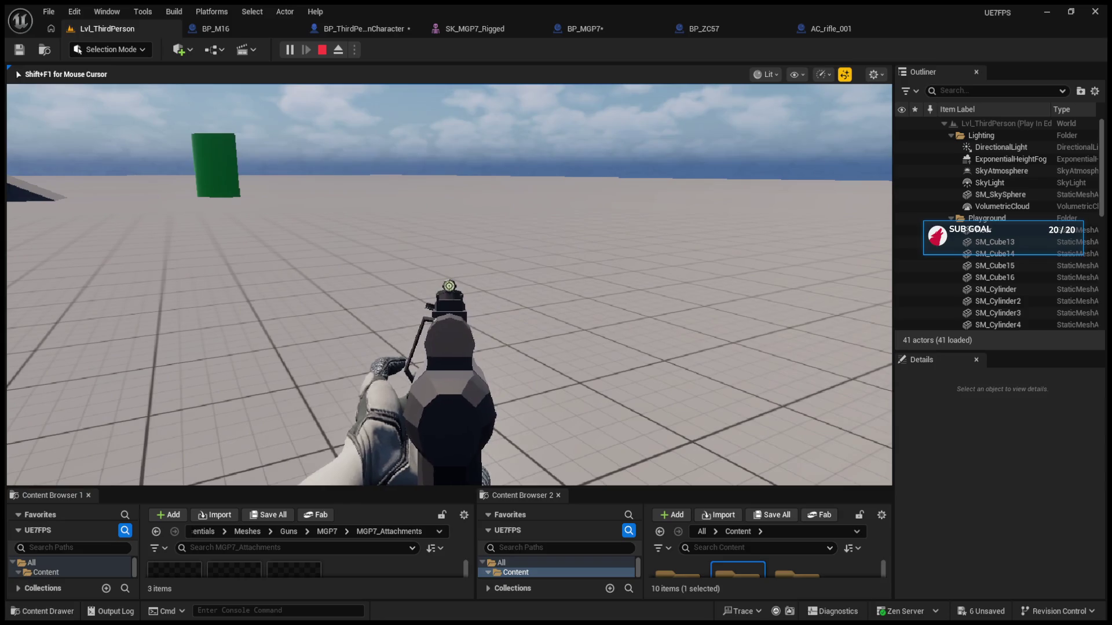
Step: Stop play and enable Use Left Hand IK in BP_MGP7's Class Defaults
key(Escape)
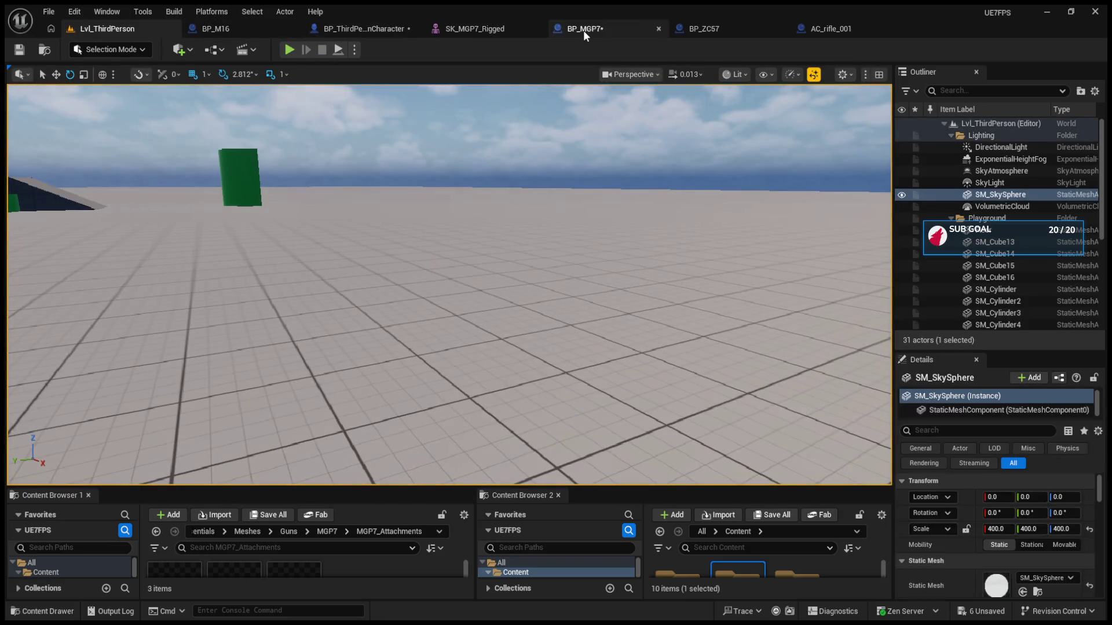
click(583, 29)
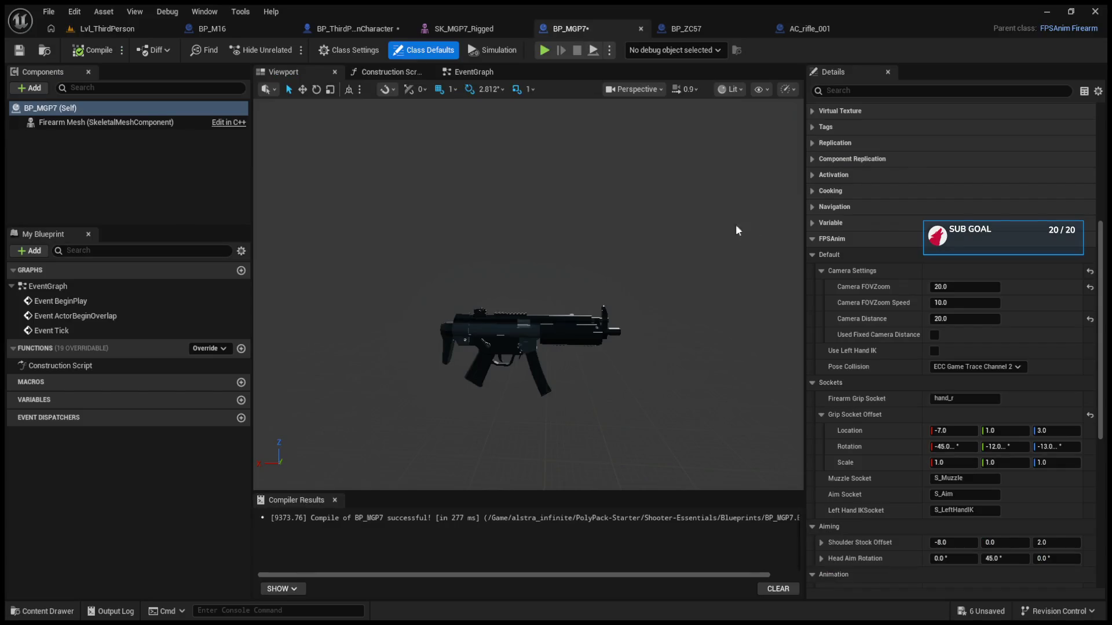
click(934, 351)
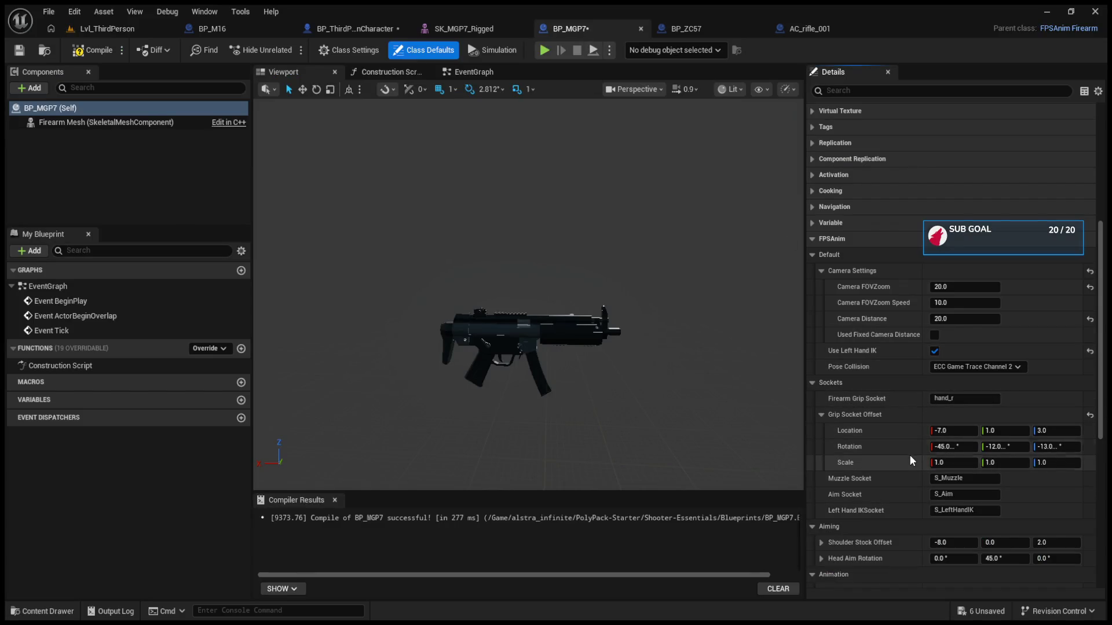
Step: Remove the SM_Attachment_OpticV1 preview mesh from the S_Aim socket
click(464, 28)
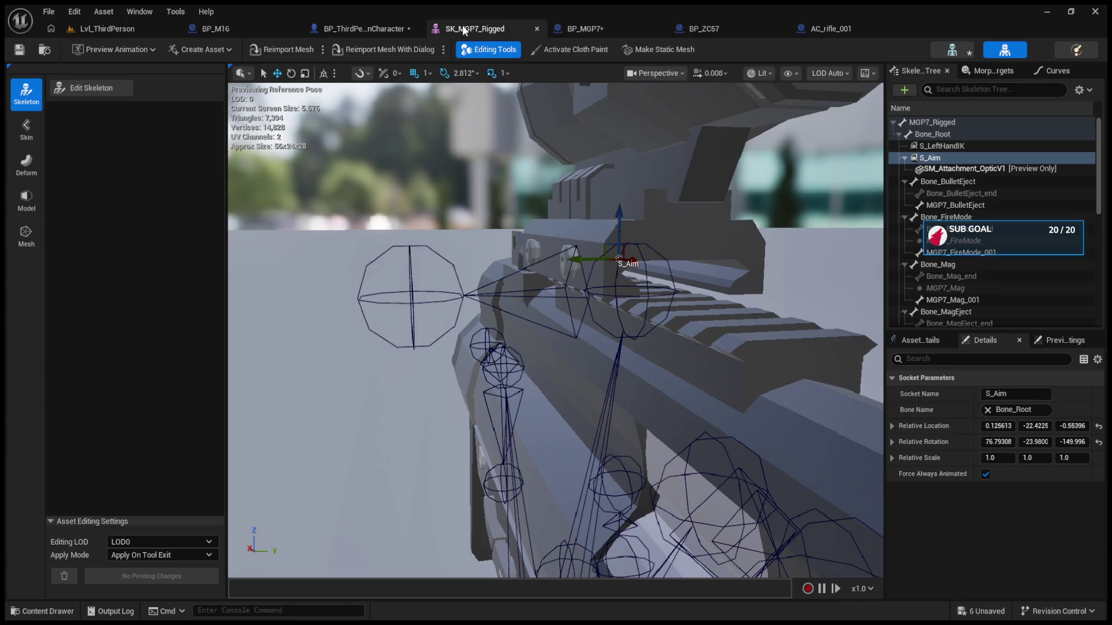
drag(555, 330, 439, 316)
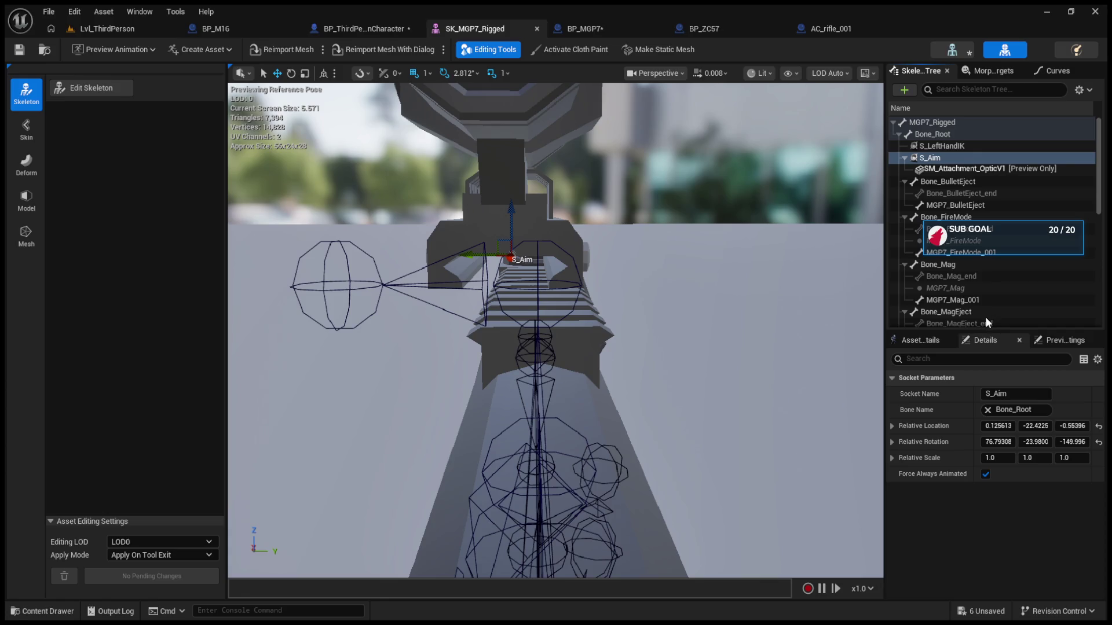
key(ctrl+z)
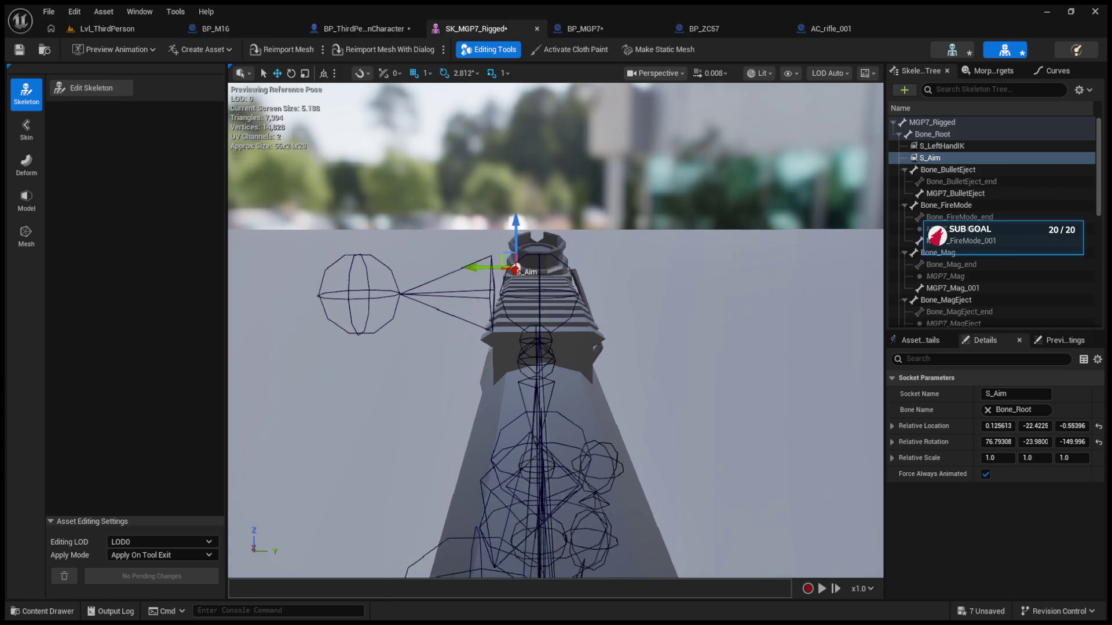
Step: Select the S_LeftHandIK socket and frame it in the viewport
drag(559, 246, 559, 245)
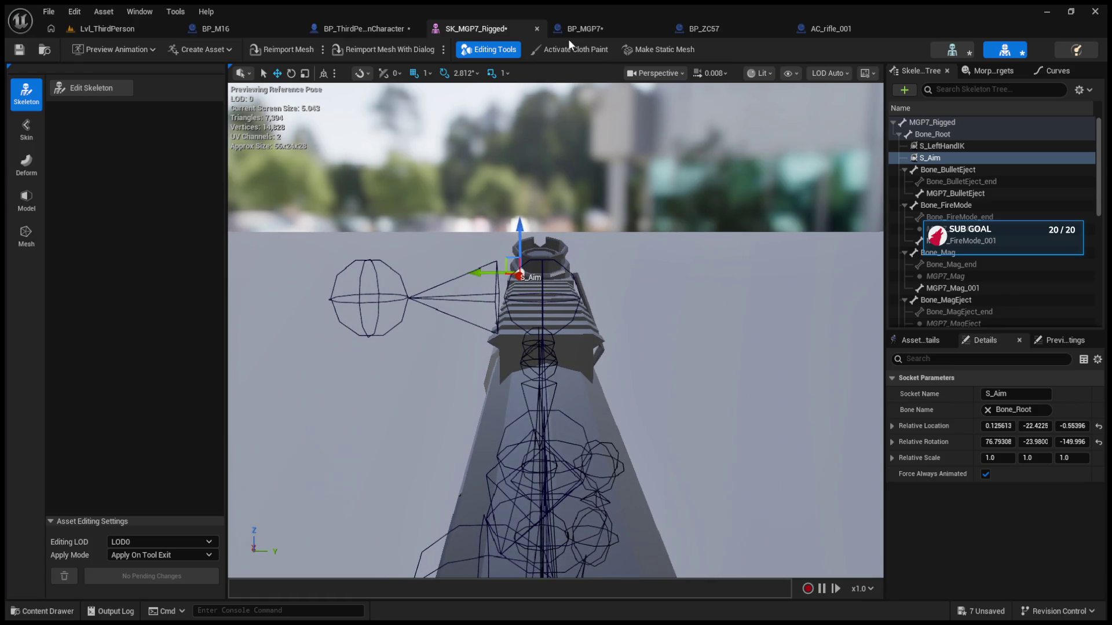
click(941, 146)
key(f)
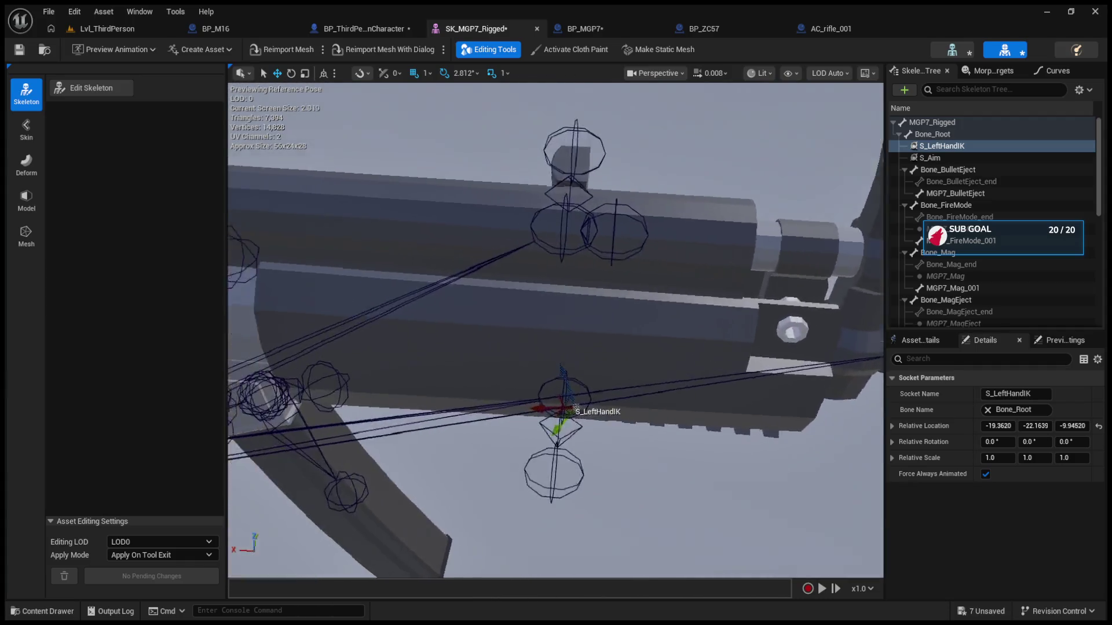
Step: Copy S_Aim's Relative Rotation and paste it onto S_LeftHandIK
click(933, 158)
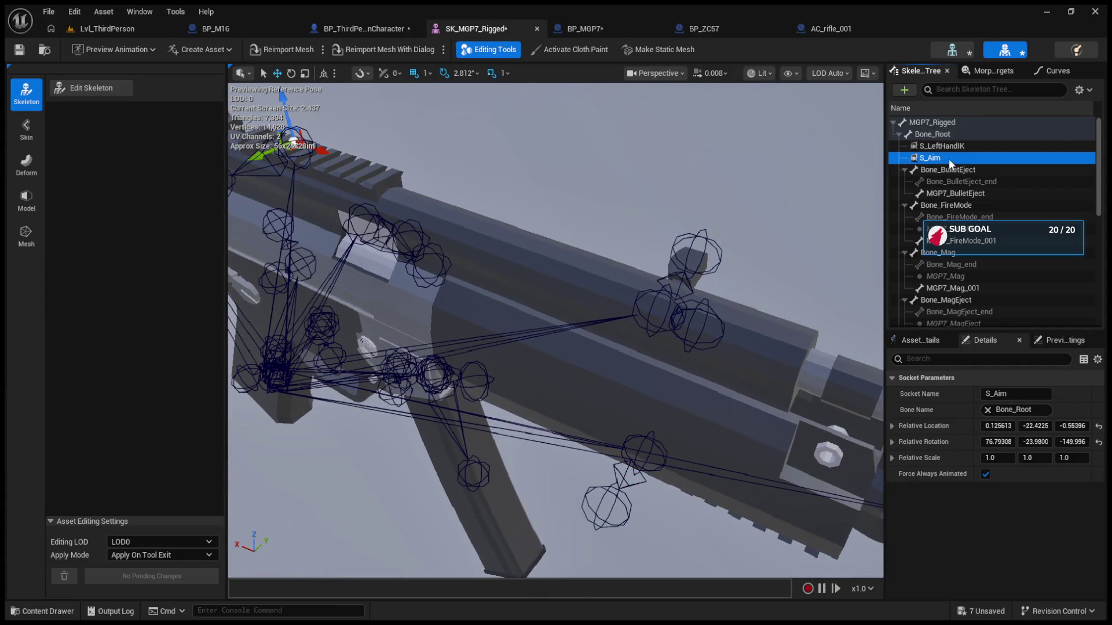
click(950, 443)
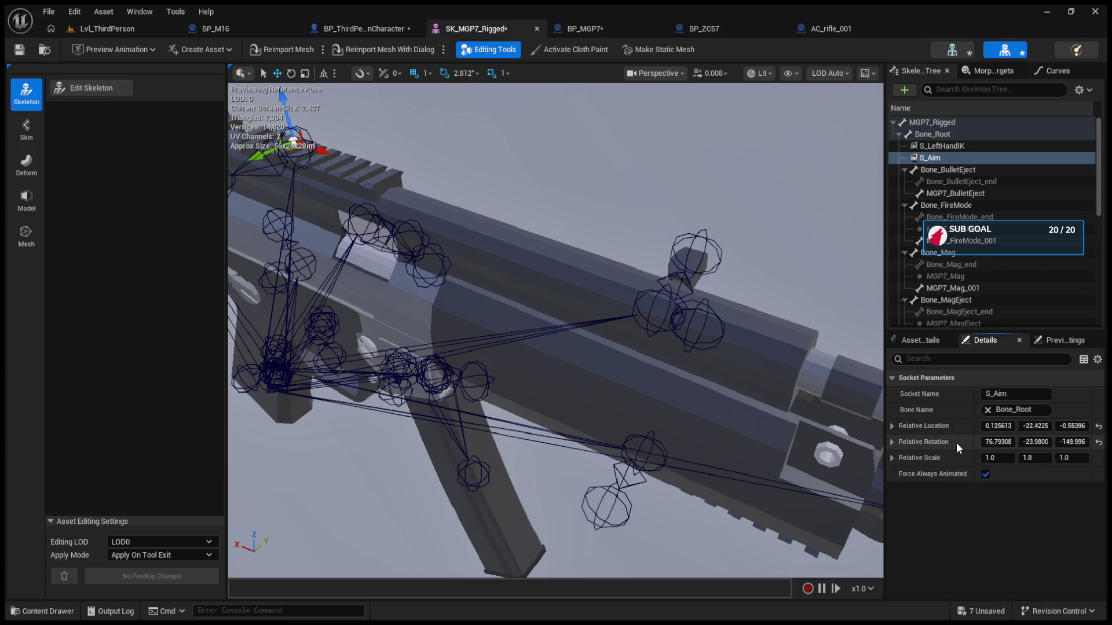
click(934, 146)
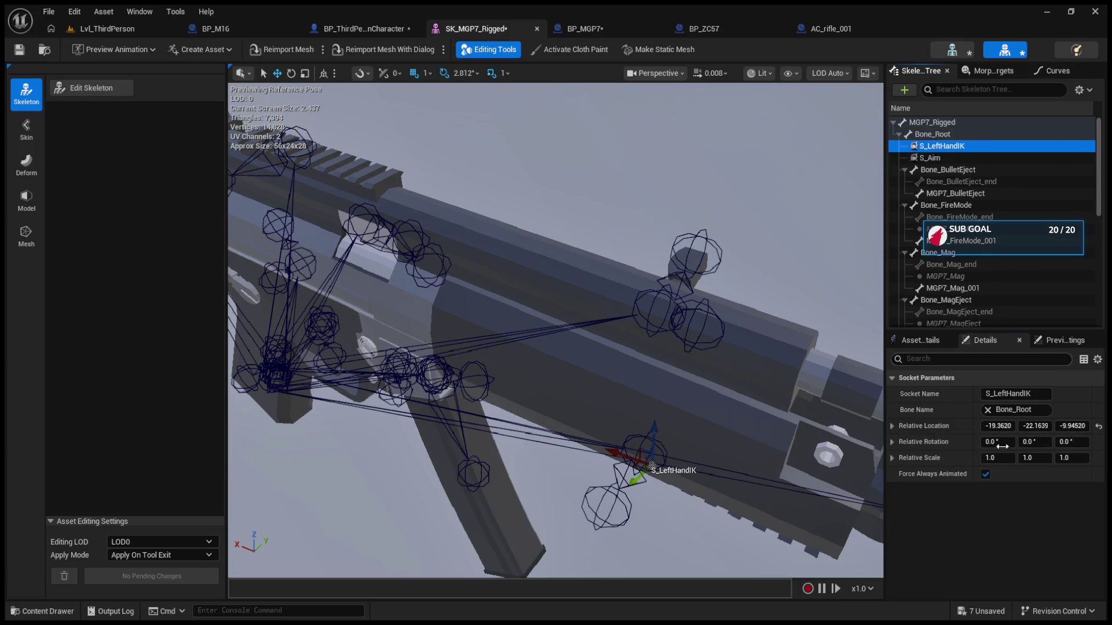
click(967, 443)
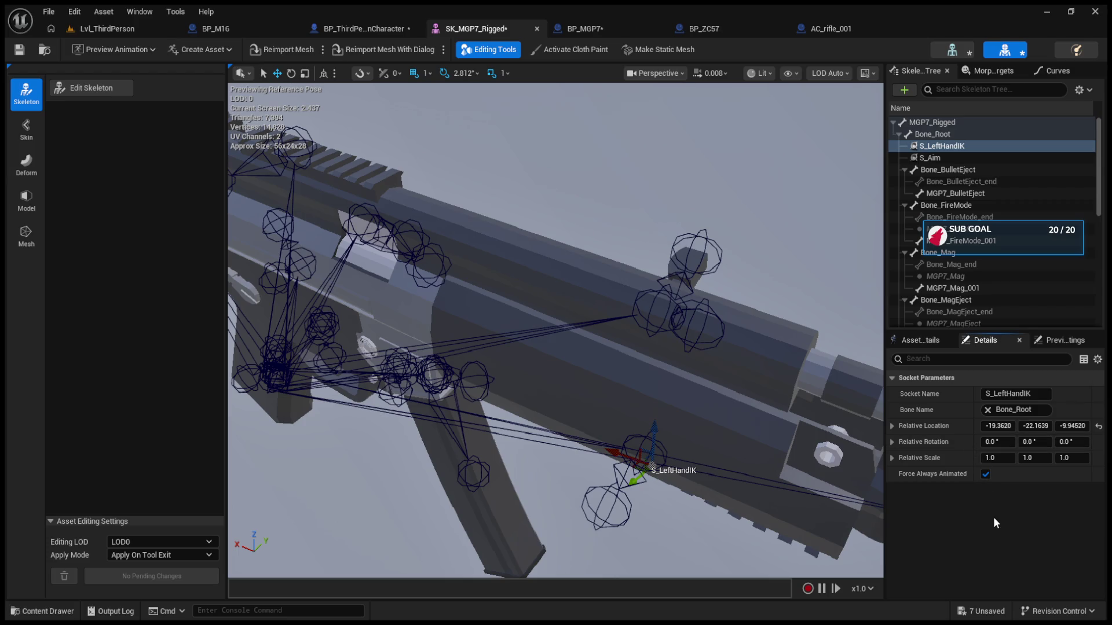
key(ctrl+v)
Step: Frame S_LeftHandIK, save SK_MGP7_Rigged, and return to the level's play test
key(f)
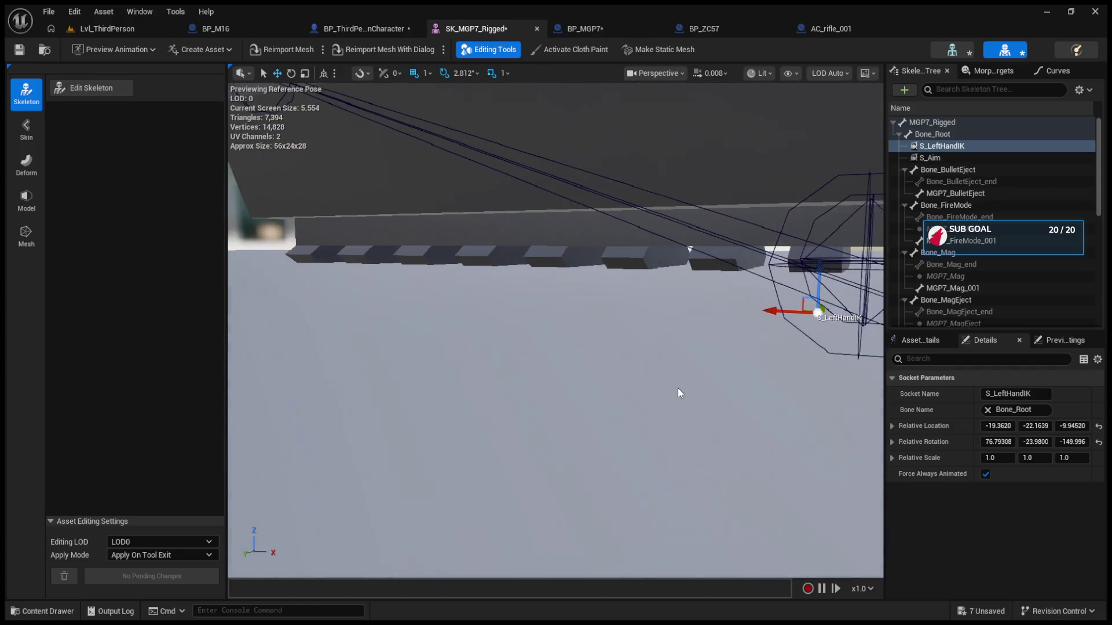
click(26, 53)
click(105, 26)
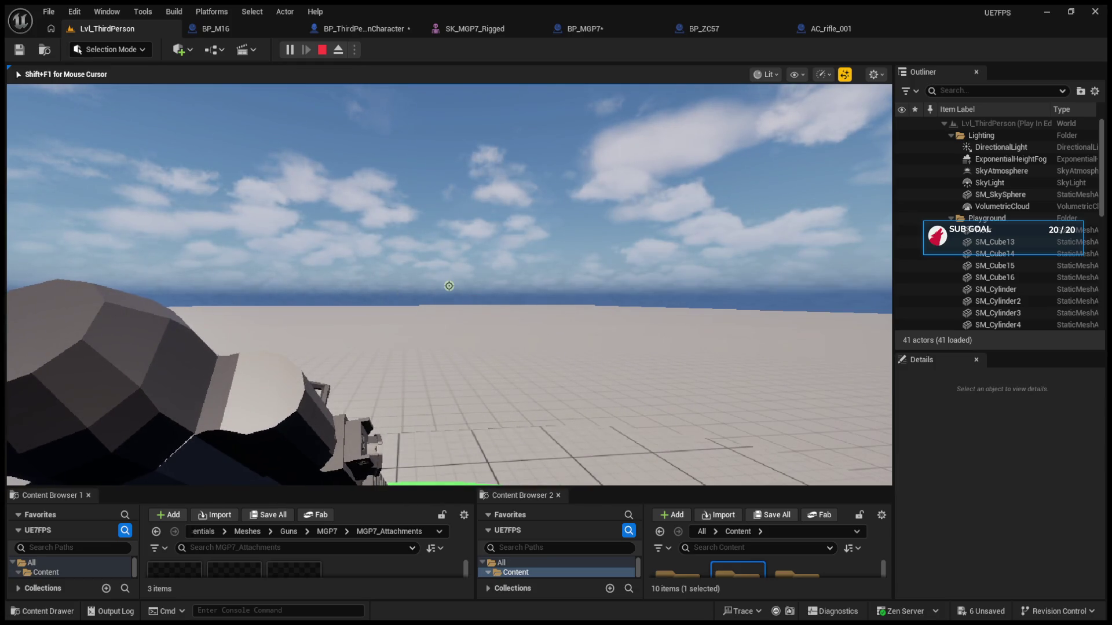
Step: Eject with F8 to inspect the character's rifle grip, stop play, and open BP_MGP7
key(F8)
click(430, 232)
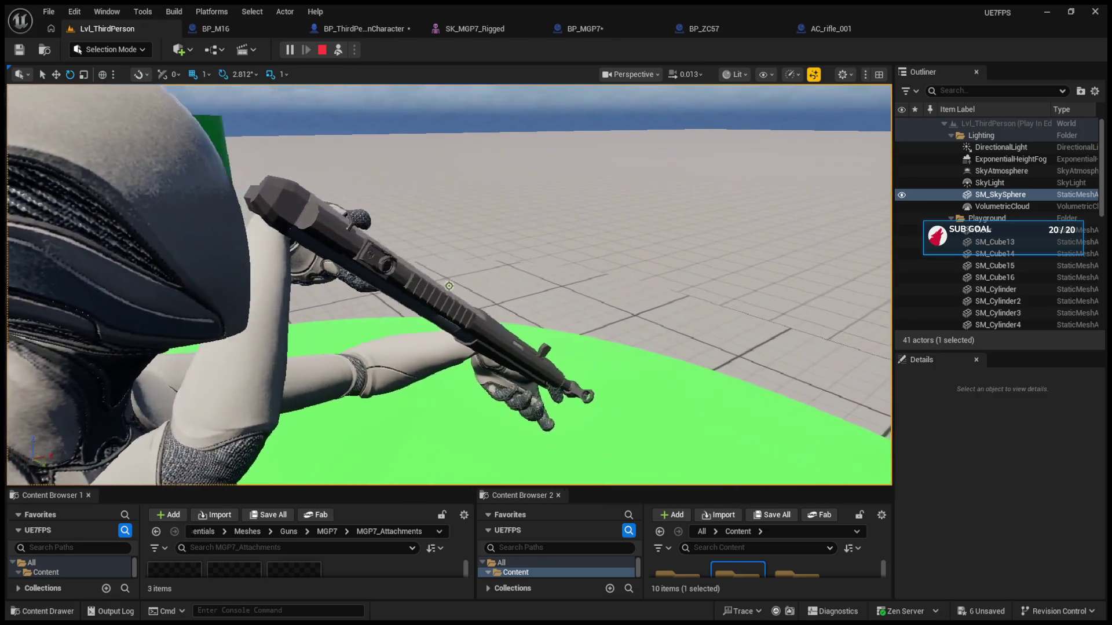
mouse_move(431, 247)
mouse_down()
mouse_move(324, 248)
mouse_move(430, 247)
mouse_up()
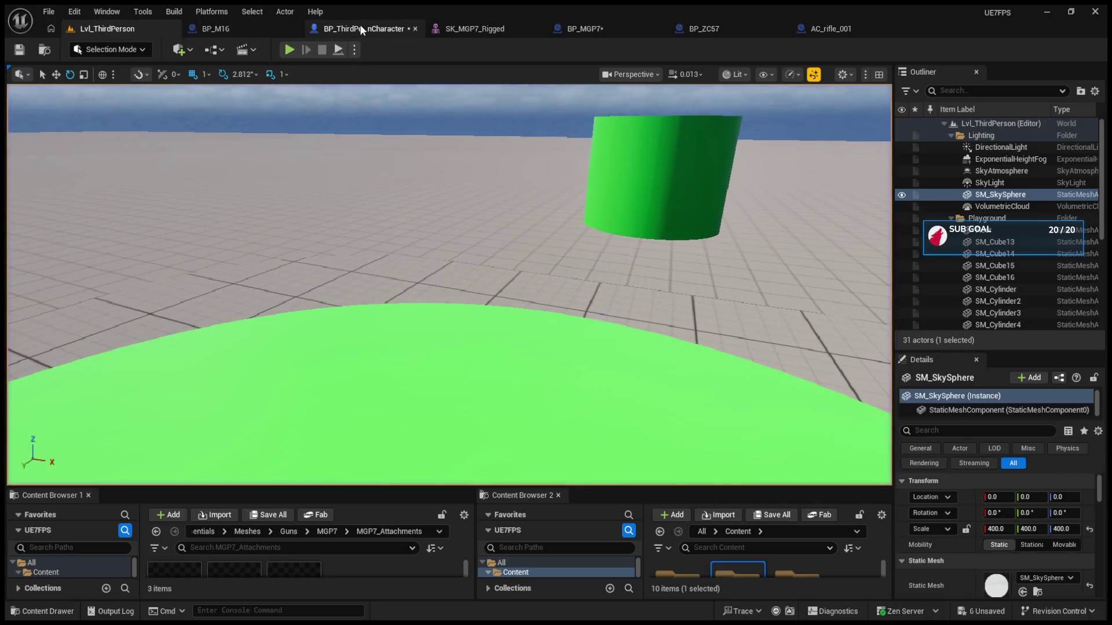
click(359, 27)
click(454, 28)
click(571, 29)
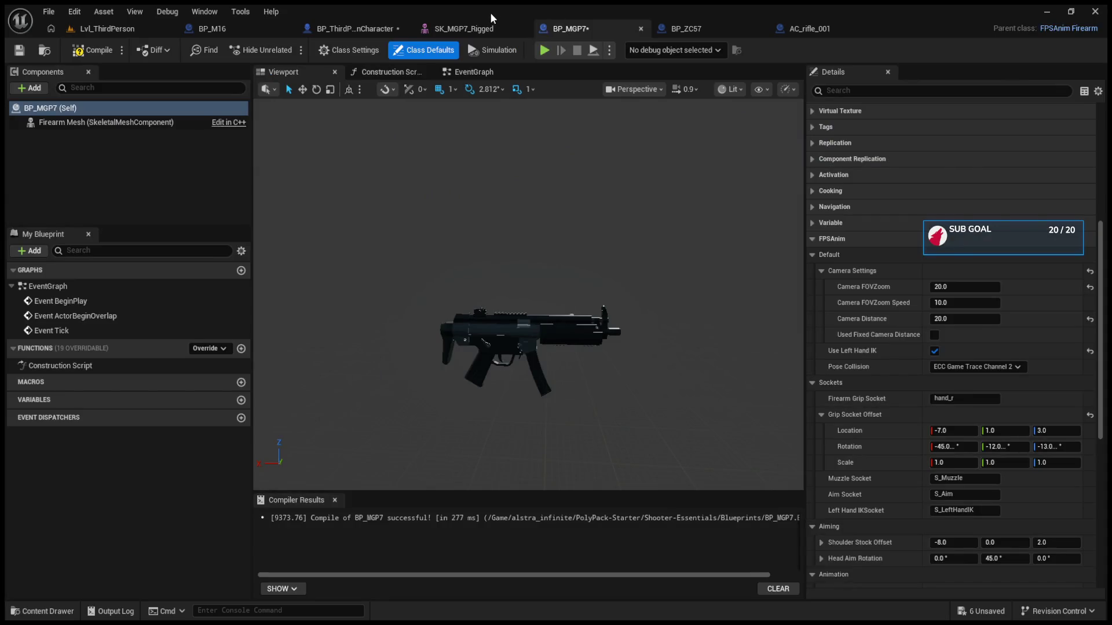
Step: Zoom in on S_LeftHandIK in SK_MGP7_Rigged, then play Lvl_ThirdPerson to check the left hand
click(482, 29)
mouse_move(603, 154)
mouse_down()
mouse_move(521, 159)
mouse_move(432, 250)
mouse_up()
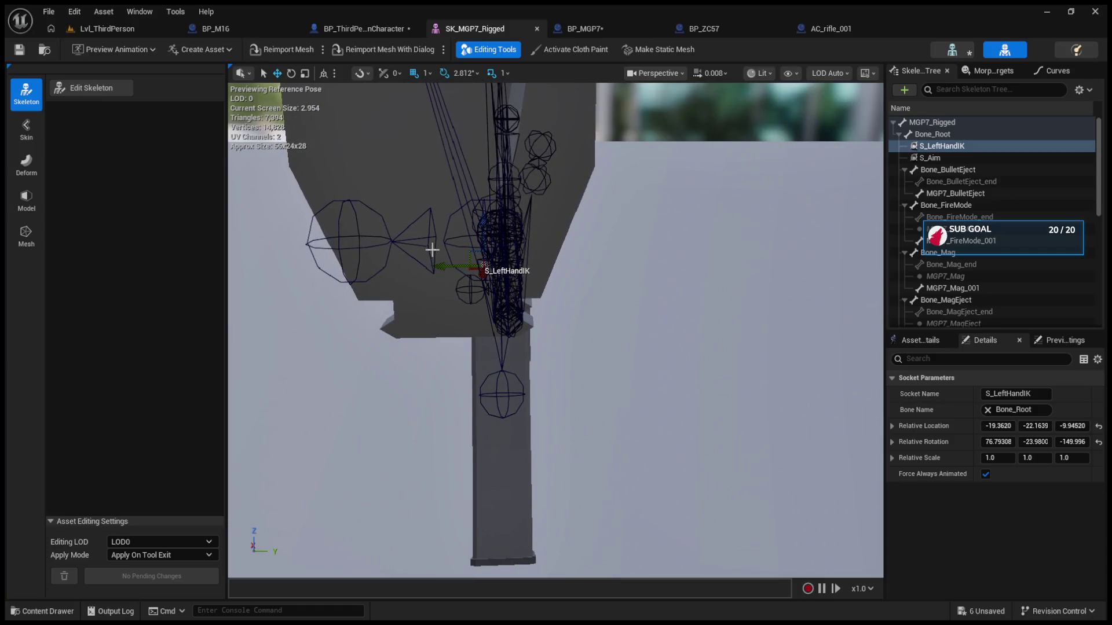
click(81, 34)
click(288, 49)
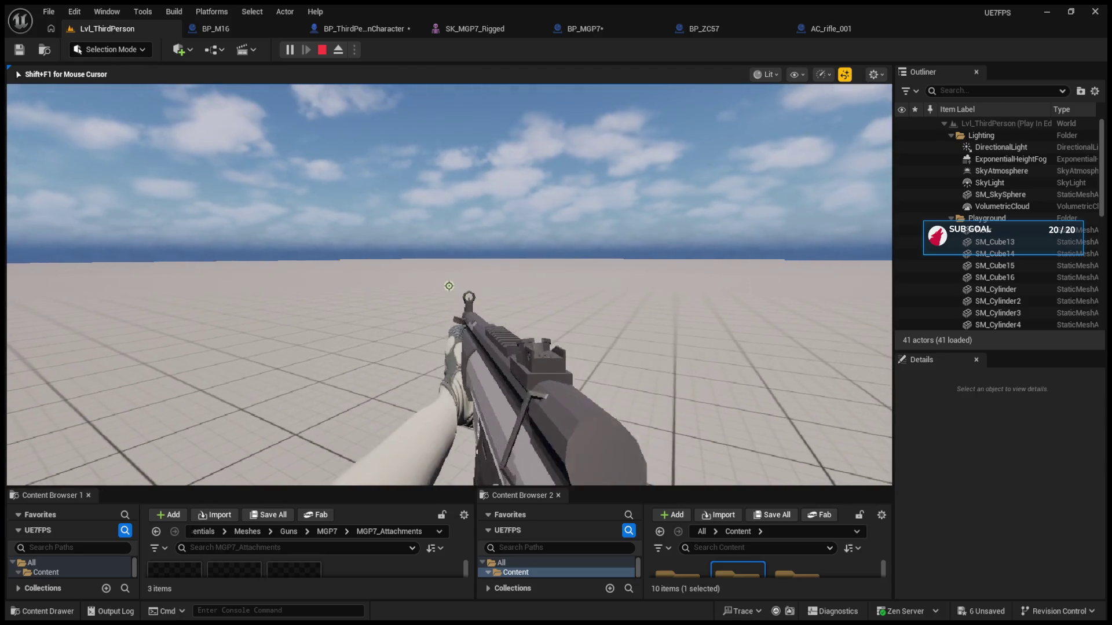
Step: End the play test and move S_LeftHandIK to -20.3651, -22.1639, -8.01185
key(Escape)
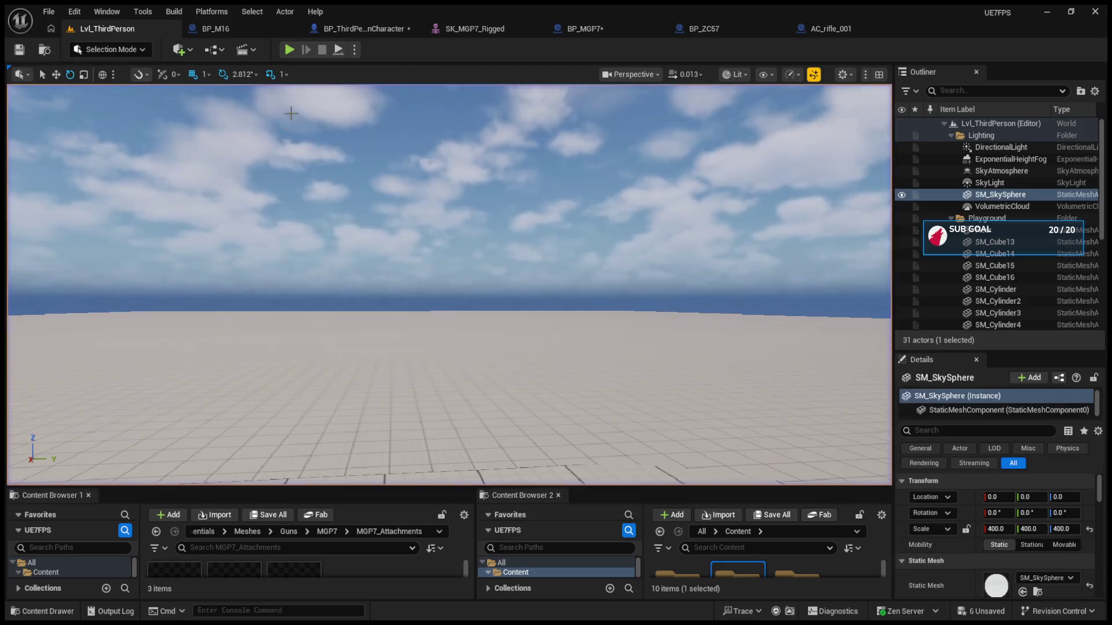
click(386, 32)
click(478, 32)
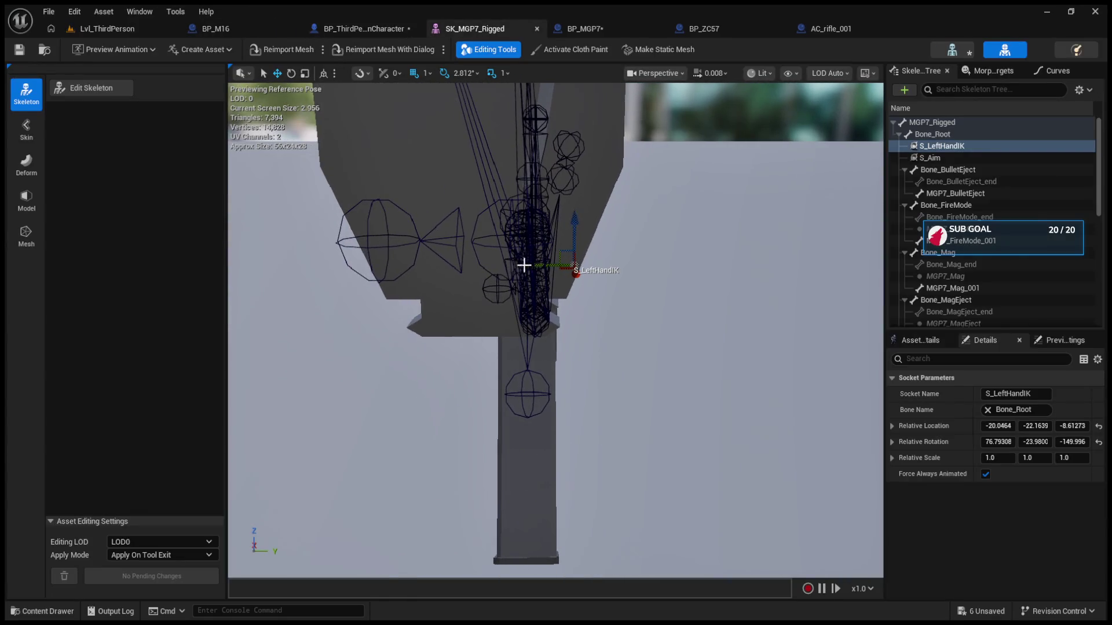
Step: Replay the level to check the left-hand grip, then stop and open BP_M16
click(95, 29)
click(288, 49)
click(330, 198)
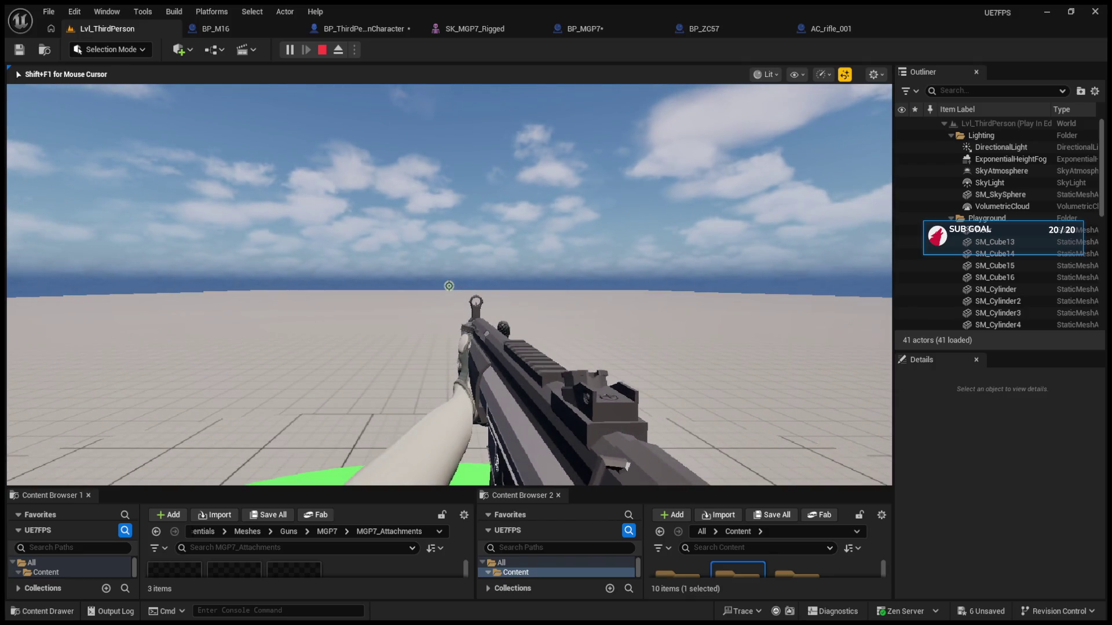
key(Escape)
click(228, 30)
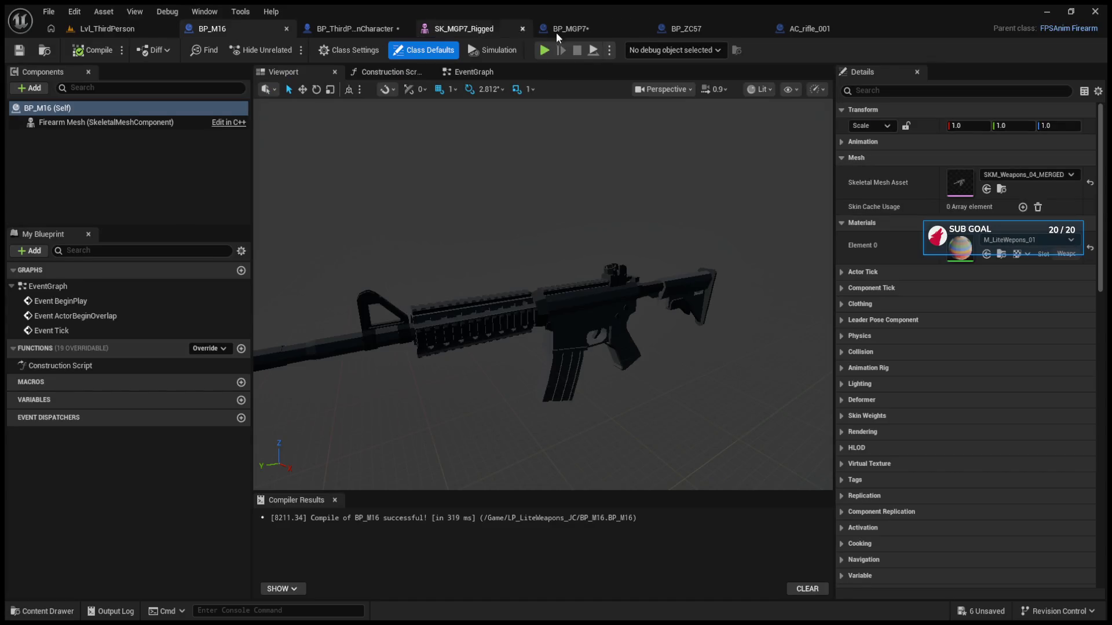
Step: Compare S_LeftHandIK on SK_MGP7_Rigged against BP_MGP7's S_Muzzle, S_Aim and S_LeftHandIK socket settings
click(571, 30)
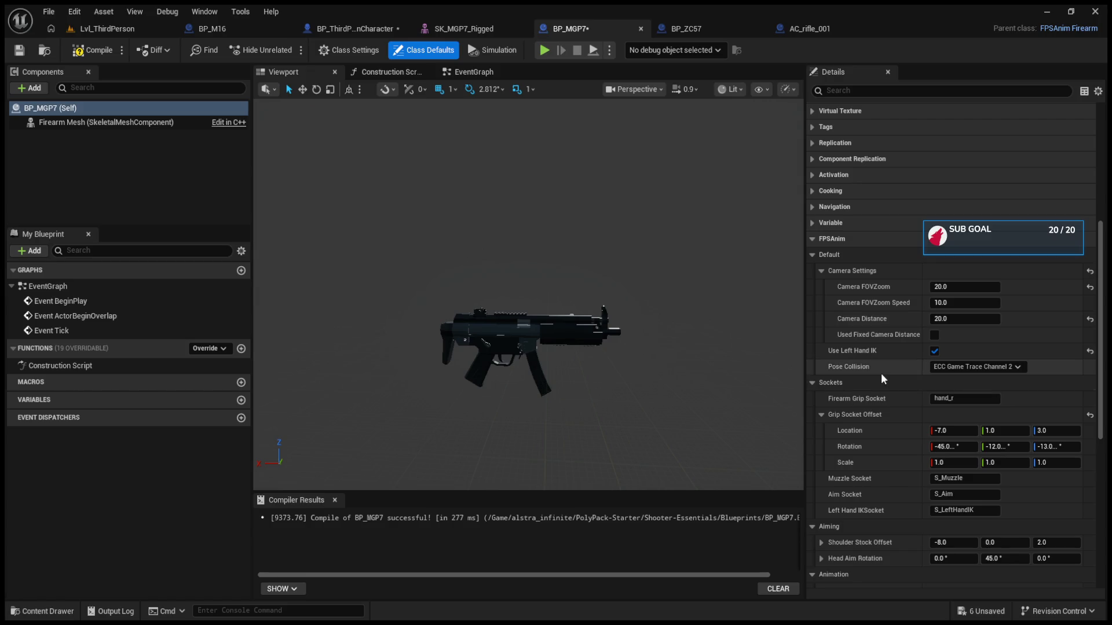
click(468, 23)
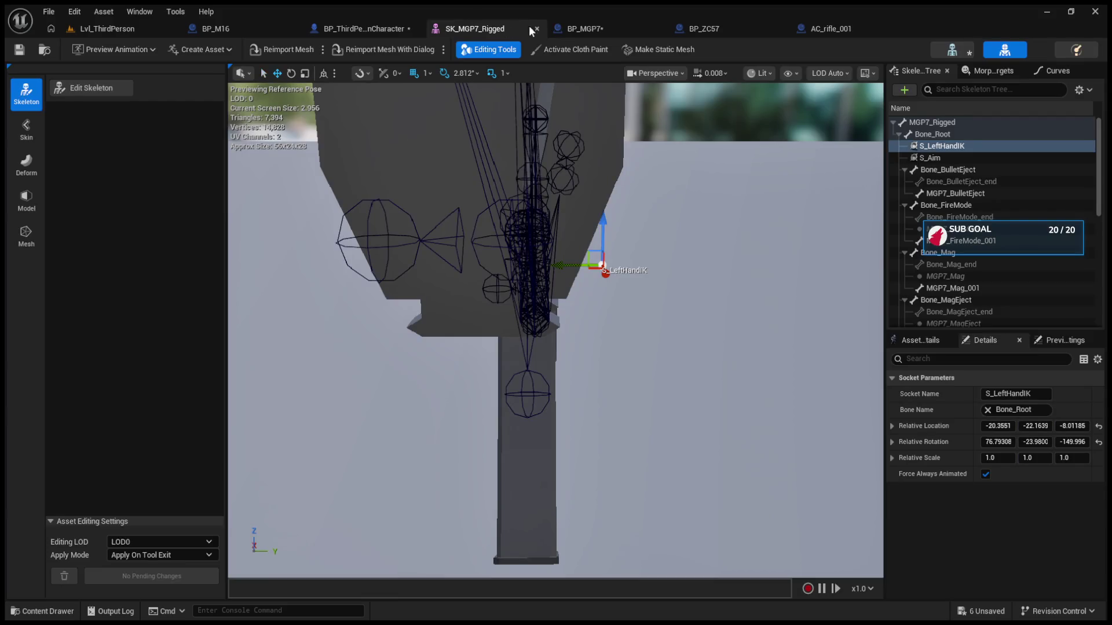
click(563, 29)
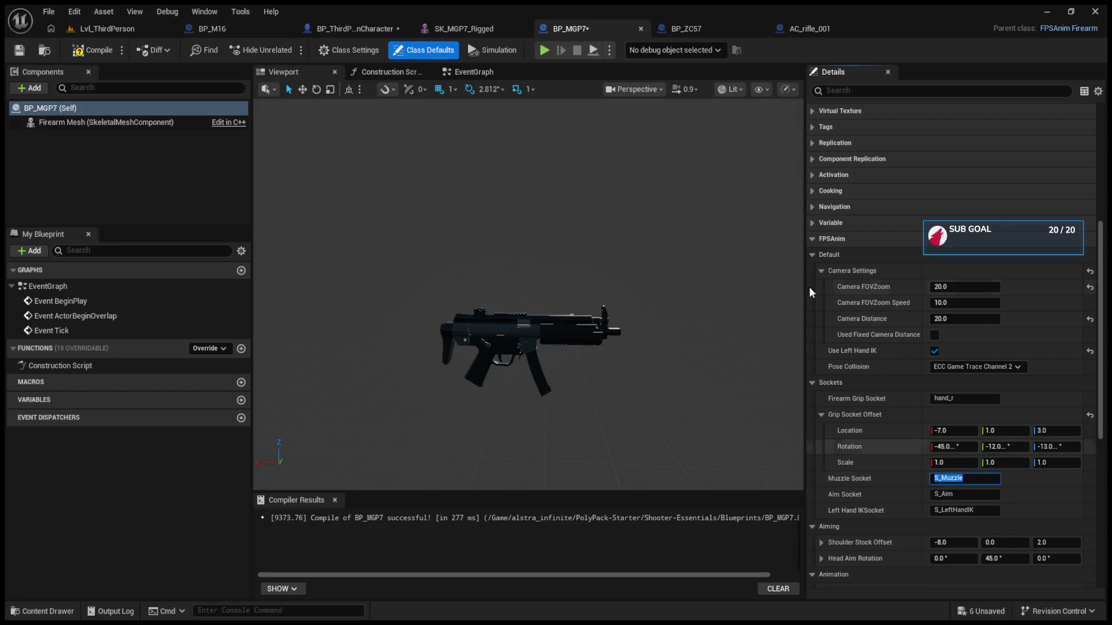
Step: Orbit to a side view of the rifle and pick the Socket_Barrel bone at the muzzle
click(482, 26)
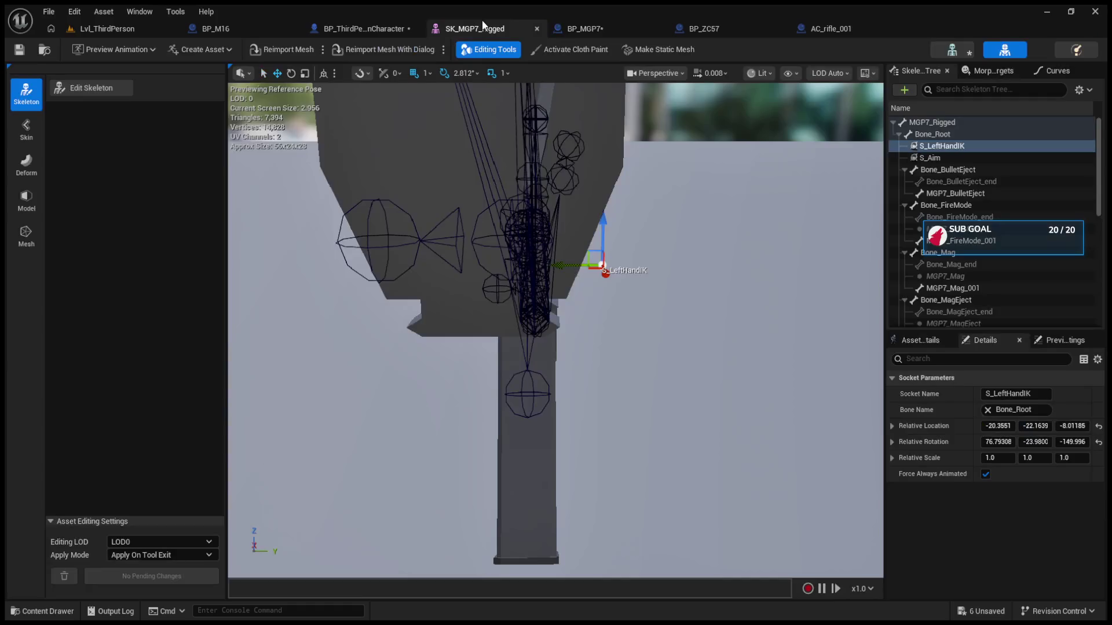
mouse_move(751, 217)
mouse_down()
mouse_move(417, 248)
mouse_move(507, 261)
mouse_up()
click(417, 248)
click(412, 245)
Step: Compare Socket_Barrel with Socket_Barrel_end, then select Socket_Barrel and copy its bone name
click(974, 242)
click(974, 230)
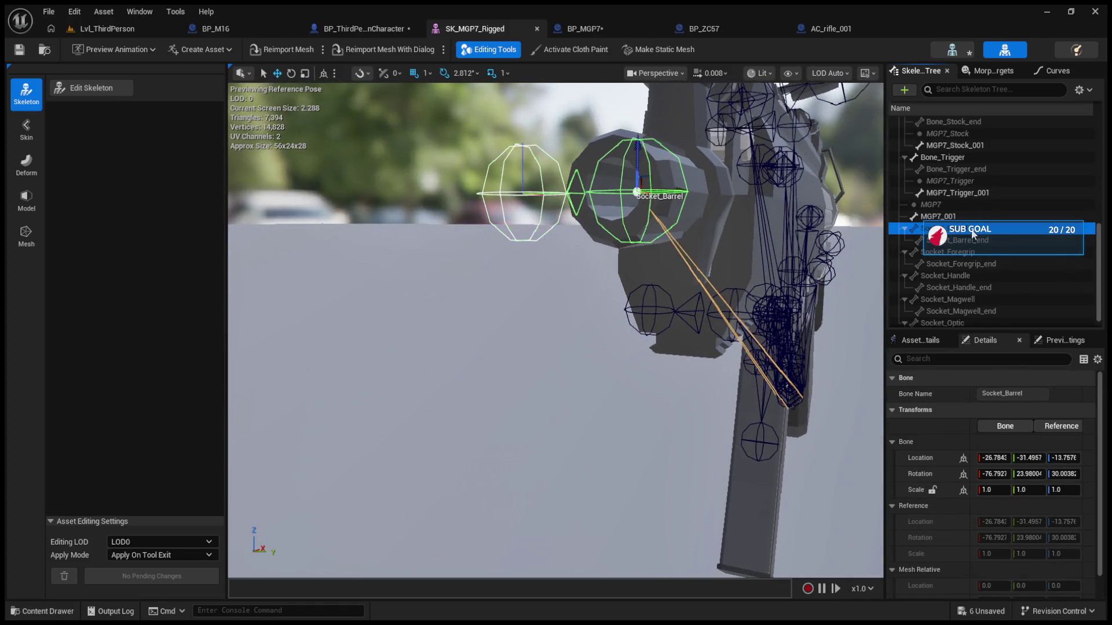
click(973, 241)
key(f)
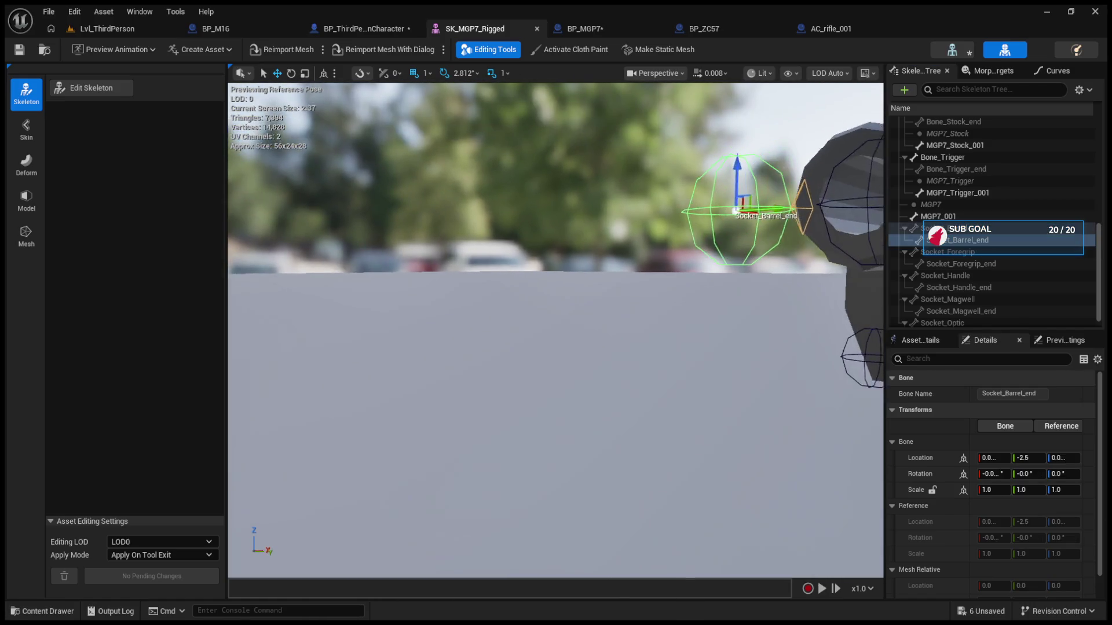
drag(665, 255, 665, 255)
click(997, 231)
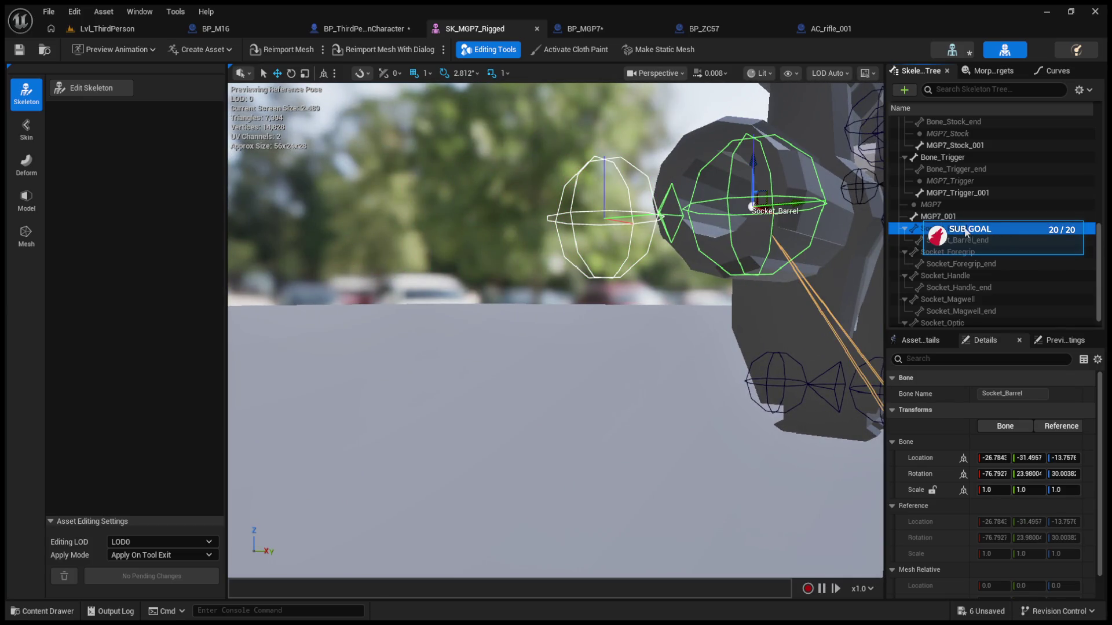
click(967, 393)
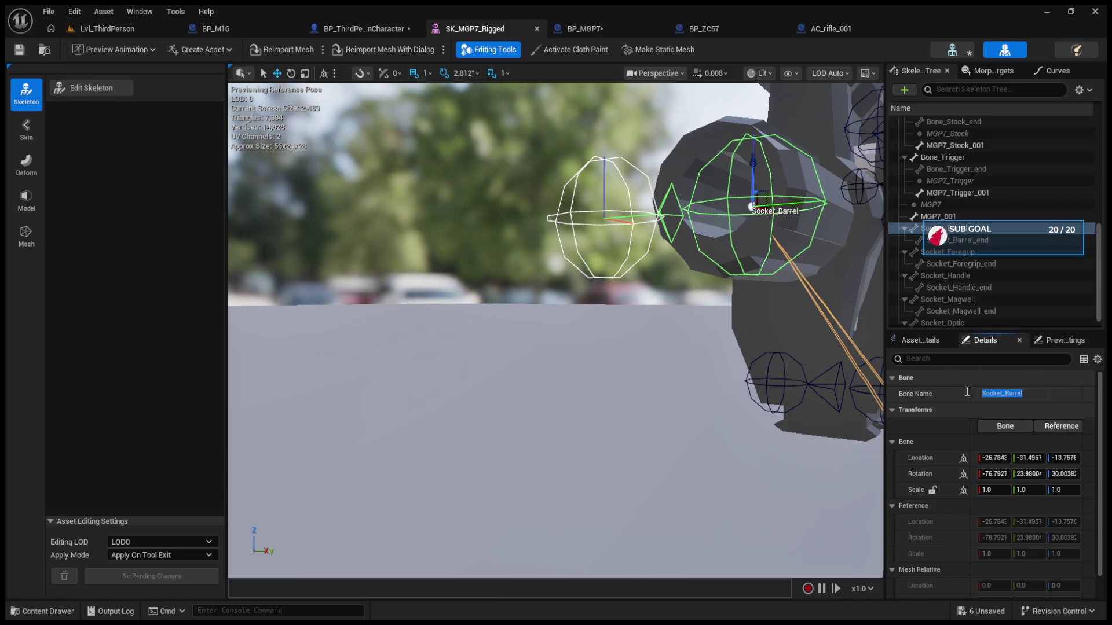
Step: Replace BP_MGP7's Muzzle Socket value S_Muzzle with Socket_Barrel
click(591, 28)
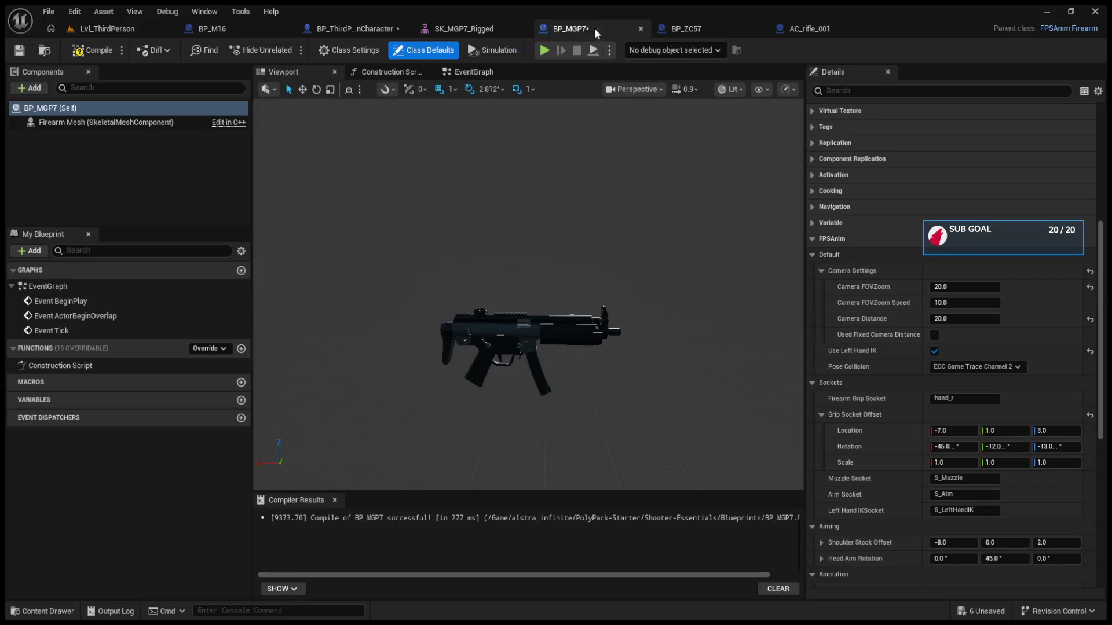
click(669, 26)
click(487, 29)
click(568, 29)
click(964, 479)
text(Socket_Barrel)
click(102, 30)
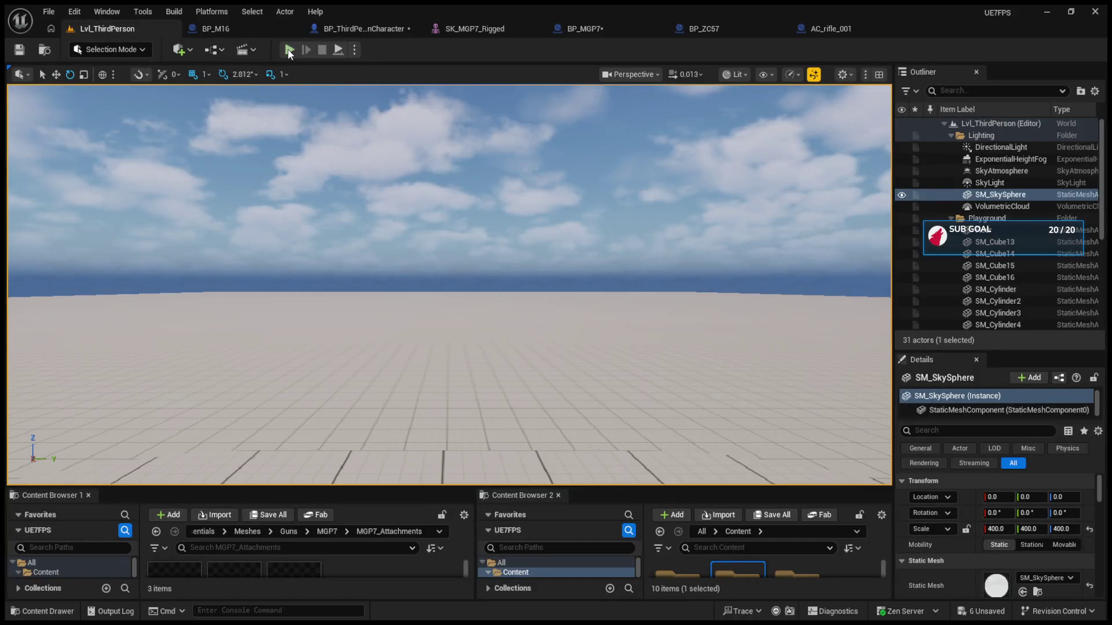
Step: Play-test Lvl_ThirdPerson, eject with F8 to inspect the MGP7 grip, then stop
click(289, 50)
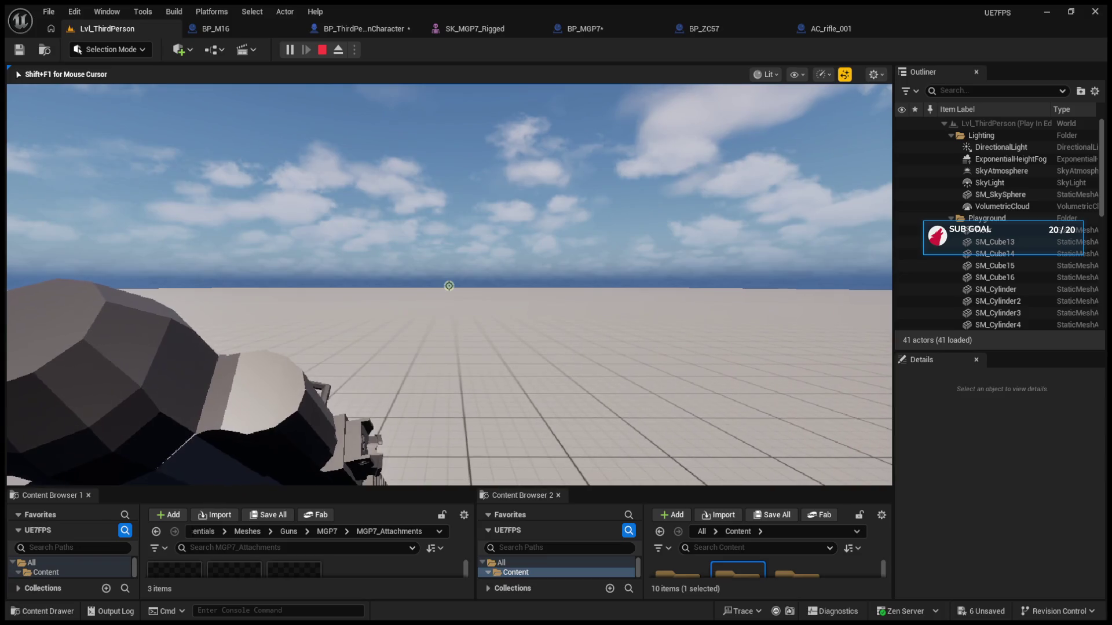
key(F8)
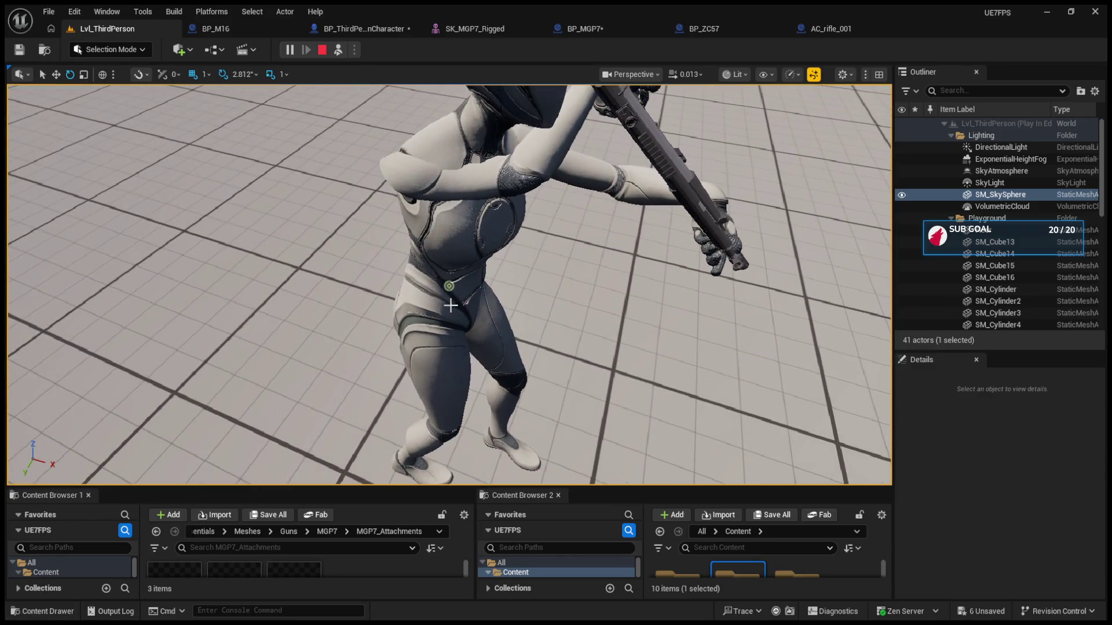
key(Escape)
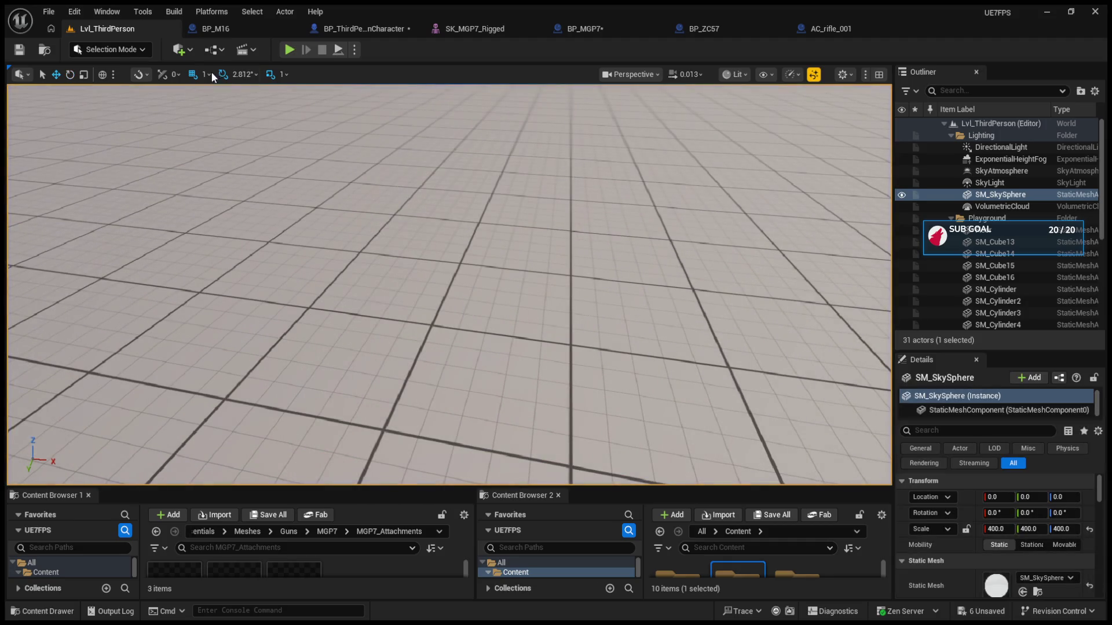